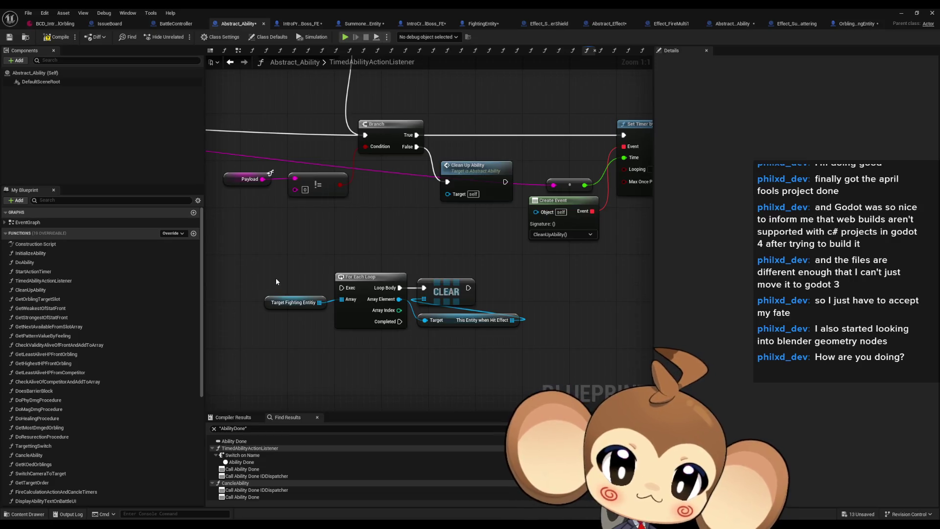
- Shift the For Each Loop and CLEAR nodes right, then place Destroy Actor below CLEAR in Clean Up Ability
drag(263, 265, 523, 336)
mouse_move(370, 284)
mouse_down()
mouse_move(480, 277)
mouse_move(437, 298)
mouse_move(371, 300)
mouse_up()
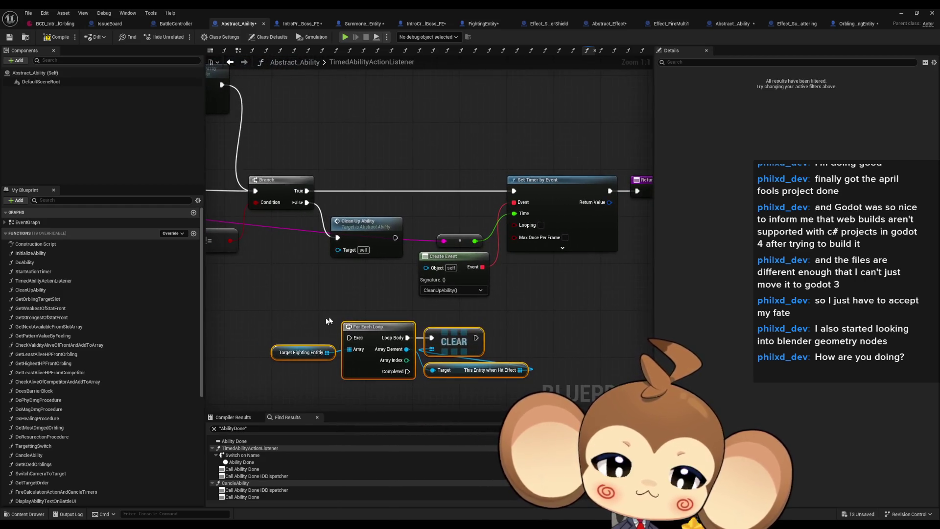
double_click(367, 235)
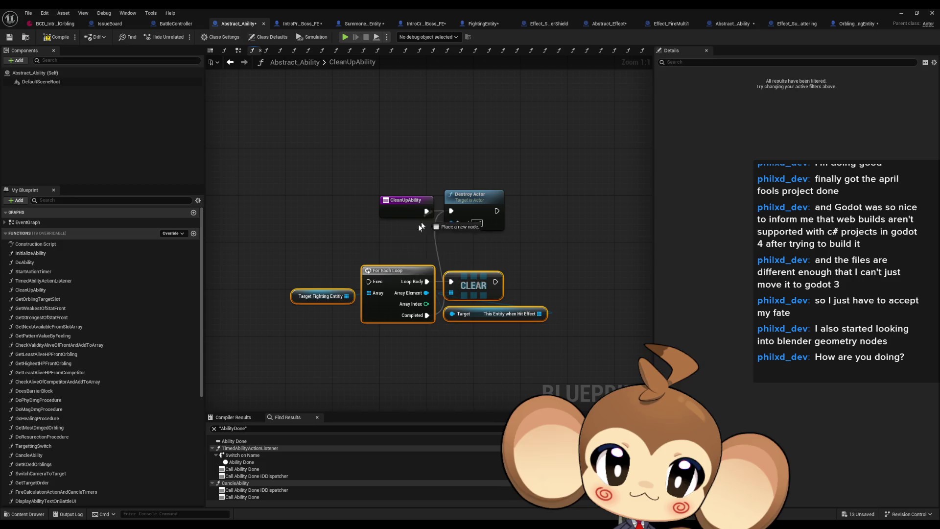
drag(471, 199, 470, 337)
- Move the loop nodes together with Destroy Actor beside the CleanUpAbility entry node
drag(350, 284, 553, 370)
drag(397, 280, 479, 209)
click(414, 313)
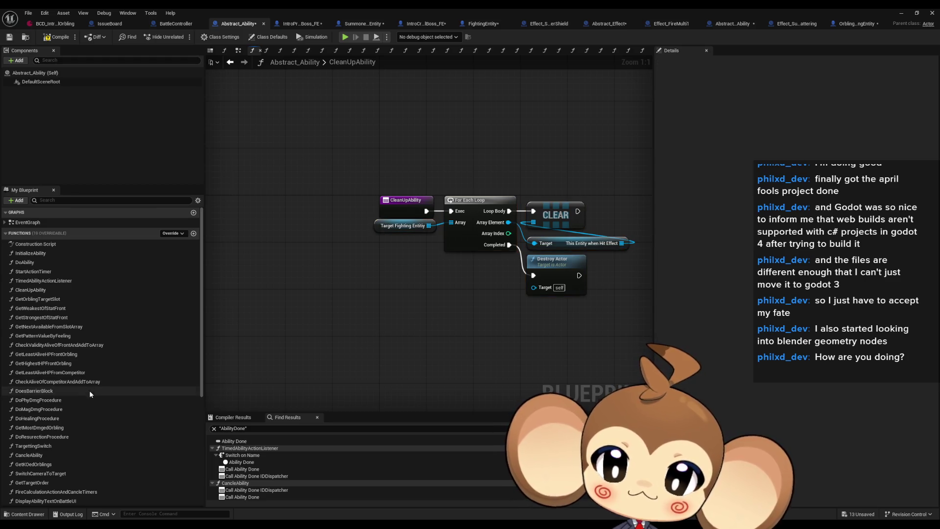
scroll(89, 389, down, 3)
click(47, 409)
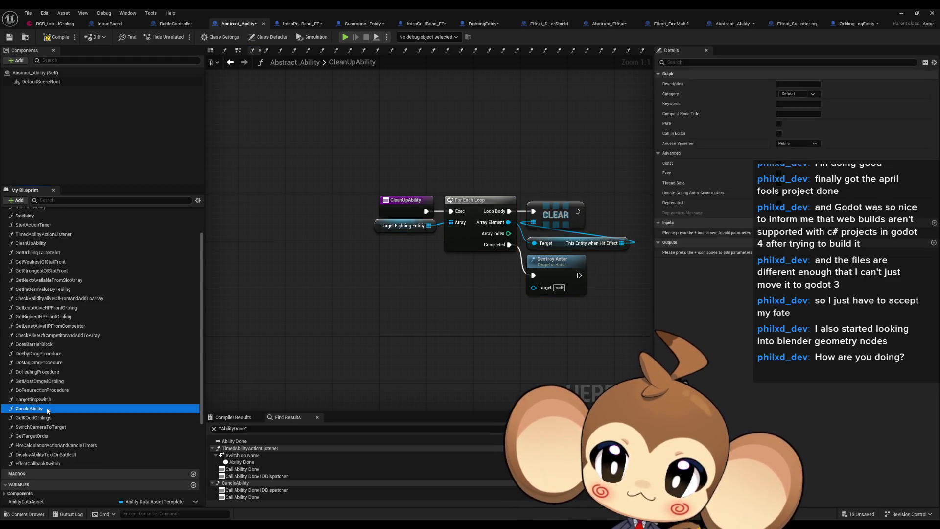
- Zoom and pan through the CancleAbility graph to review its Sequence and comment-node cleanup chain
double_click(47, 410)
scroll(501, 340, down, 1)
scroll(515, 351, down, 1)
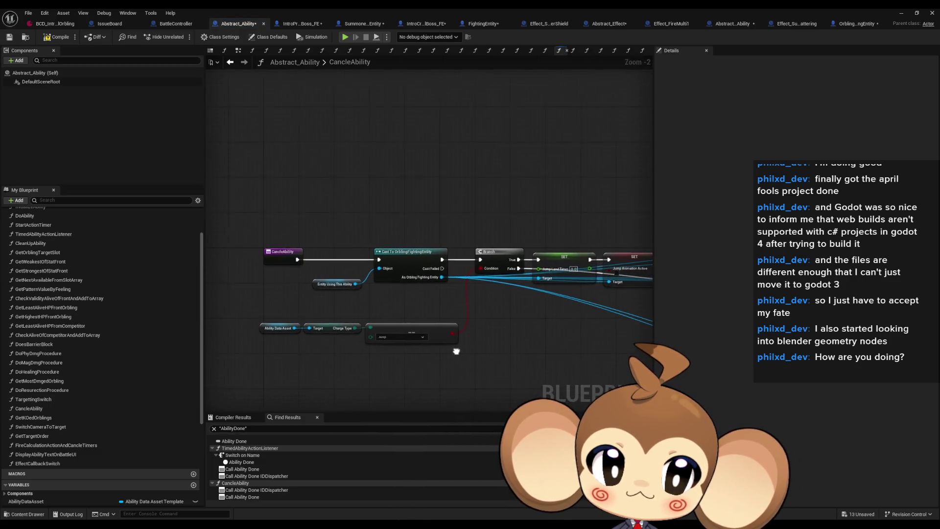
scroll(490, 271, down, 2)
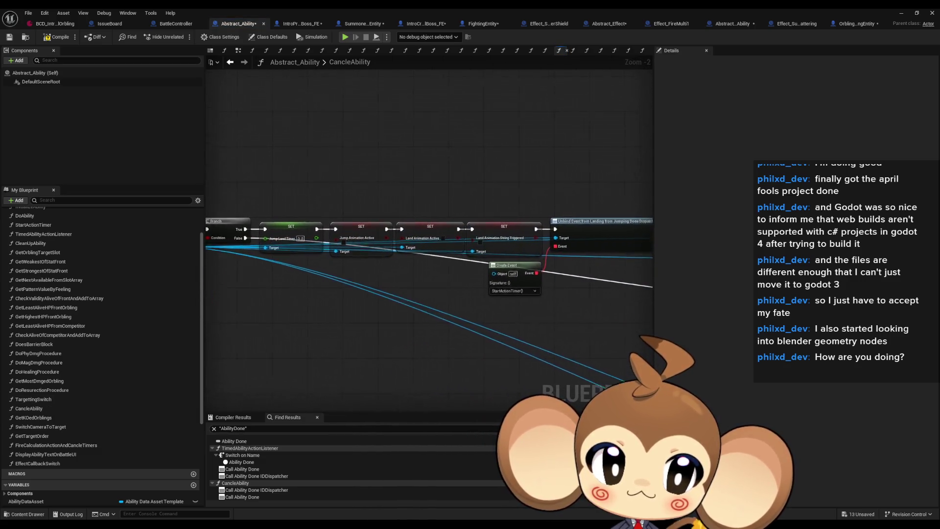
scroll(490, 271, up, 3)
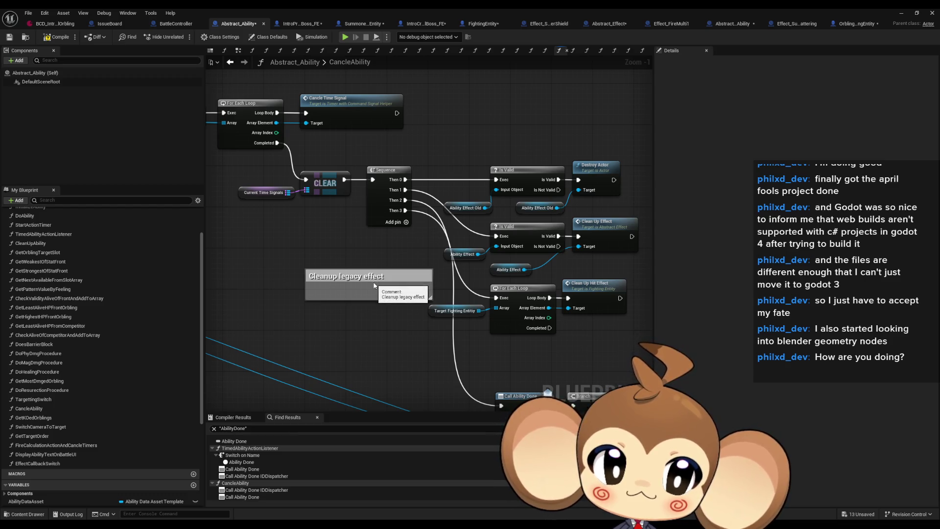
scroll(374, 286, down, 1)
drag(375, 286, 337, 283)
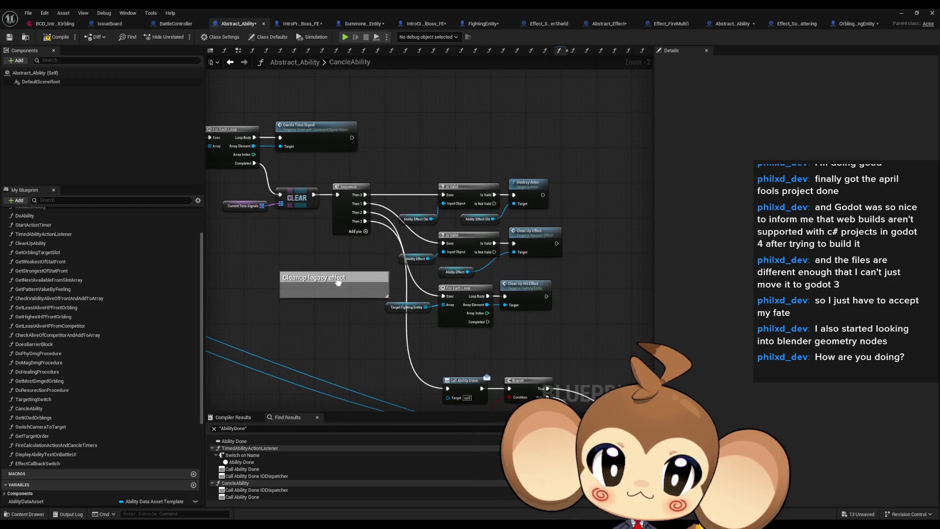
scroll(337, 275, up, 1)
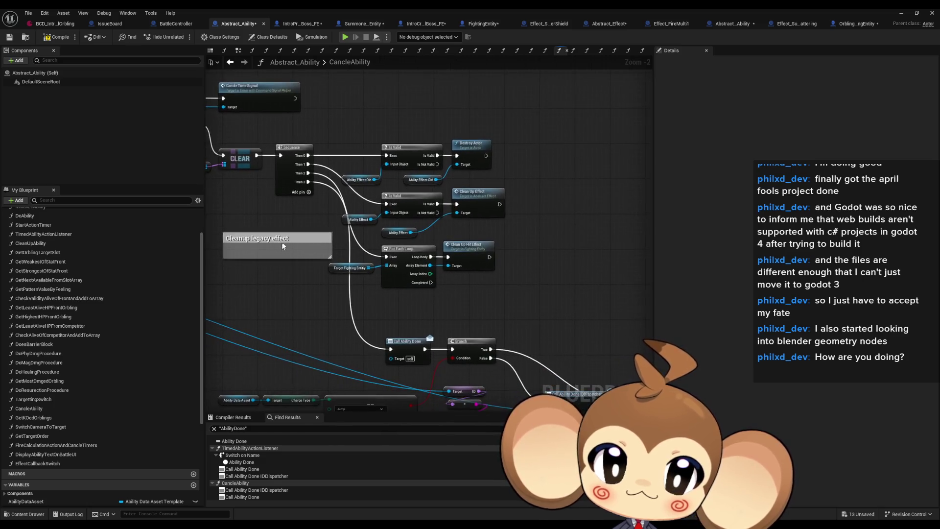
scroll(333, 254, up, 1)
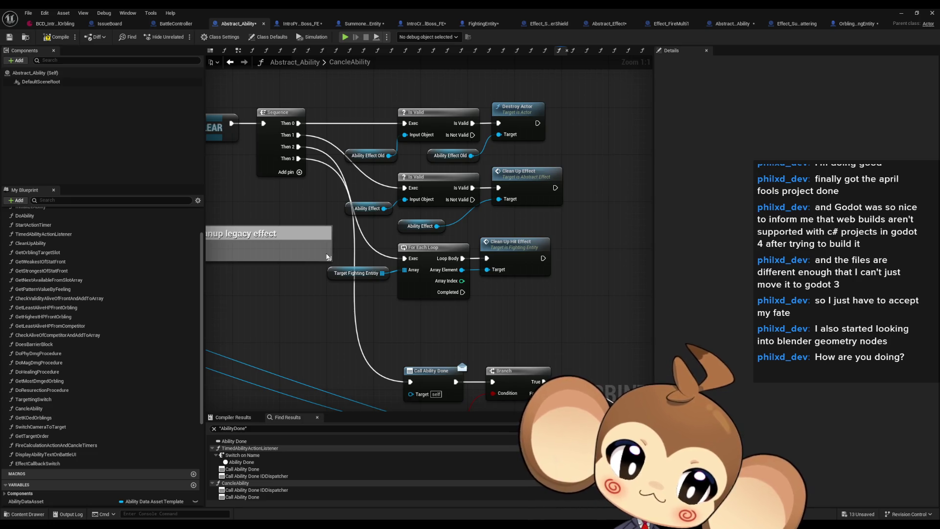
scroll(327, 257, down, 2)
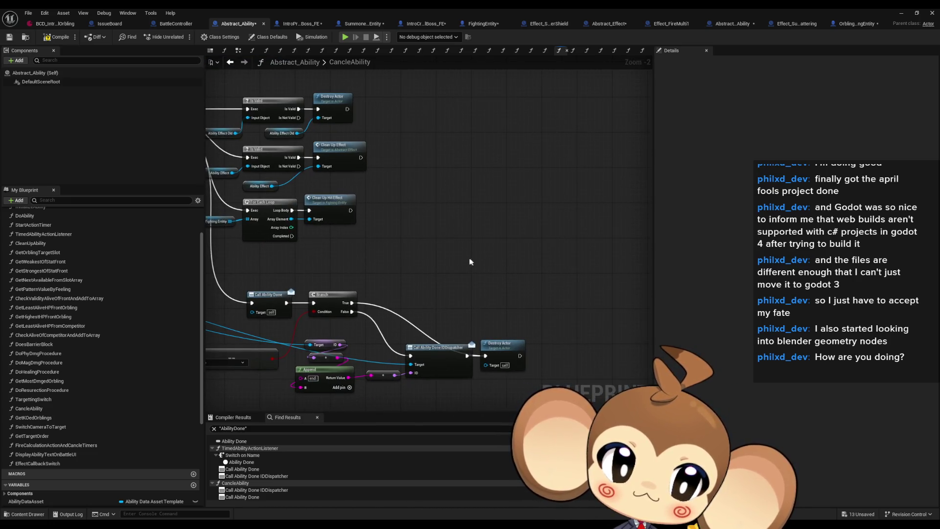
drag(472, 261, 583, 253)
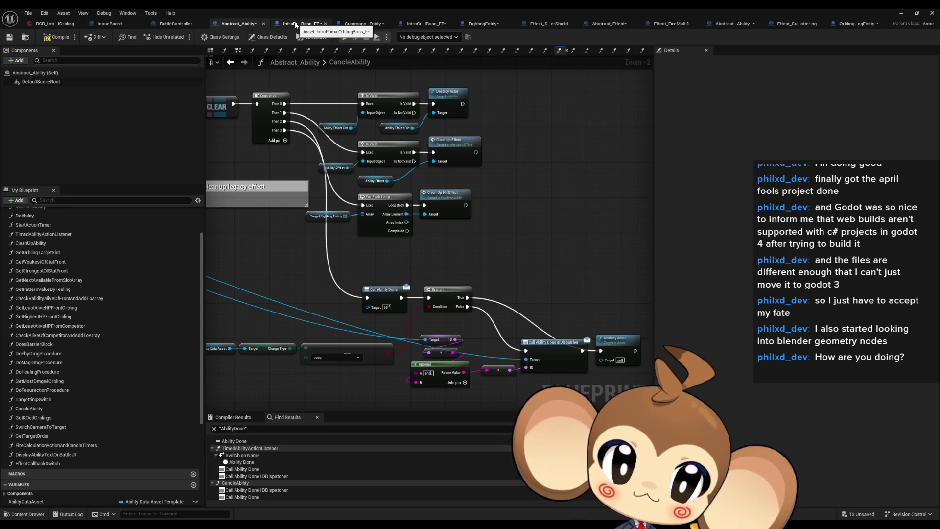
click(296, 25)
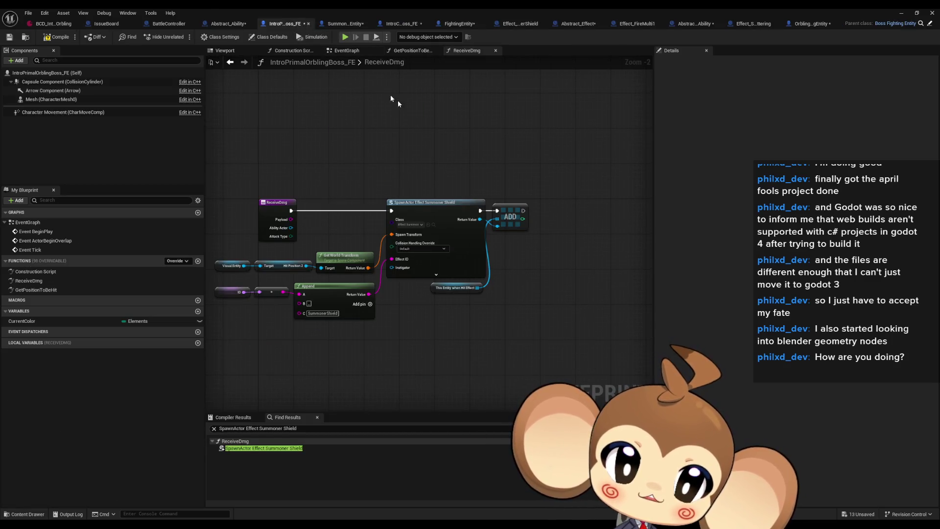
- From the Content root, run Save All and confirm the list of 13 modified blueprints
scroll(555, 201, up, 2)
scroll(554, 201, down, 2)
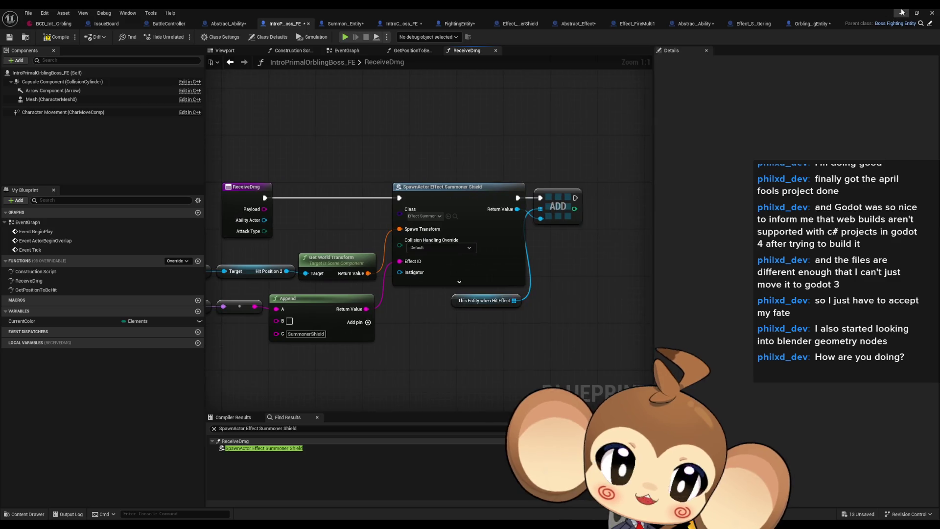
key(alt+Tab)
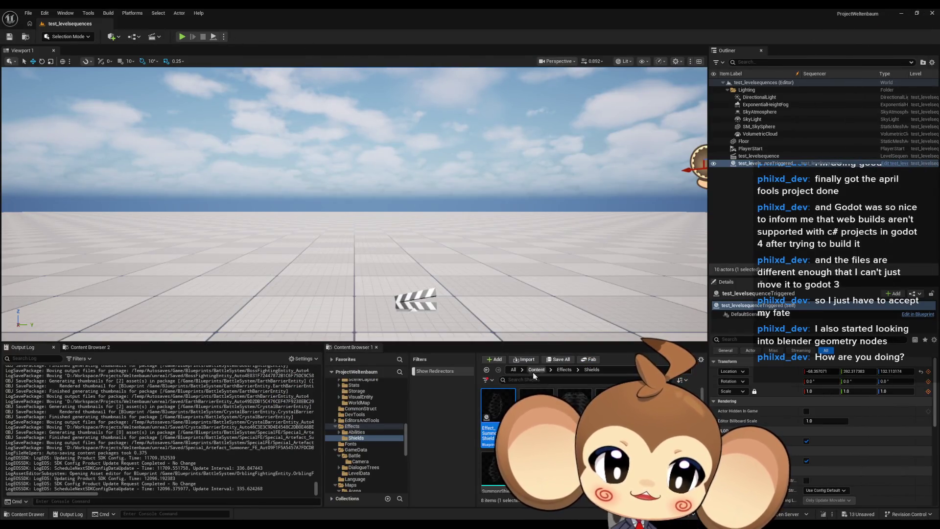
click(535, 371)
click(561, 359)
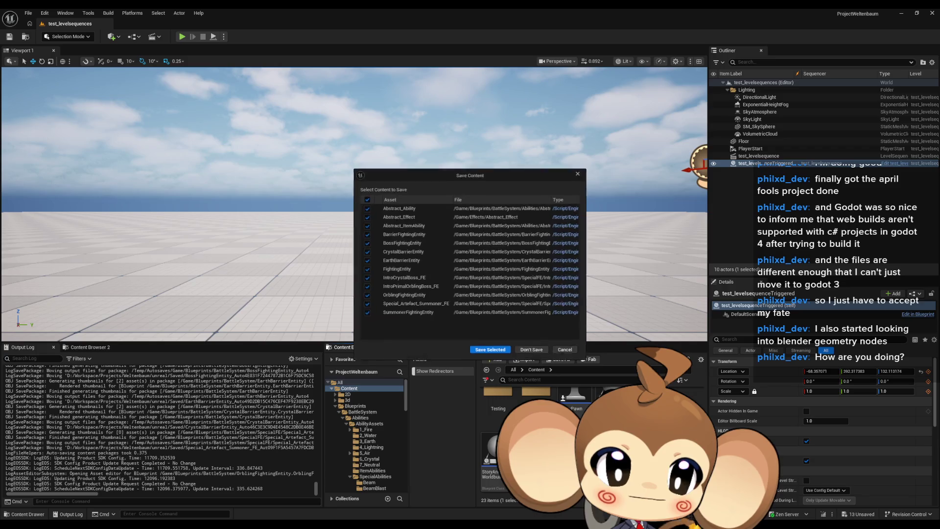
click(490, 351)
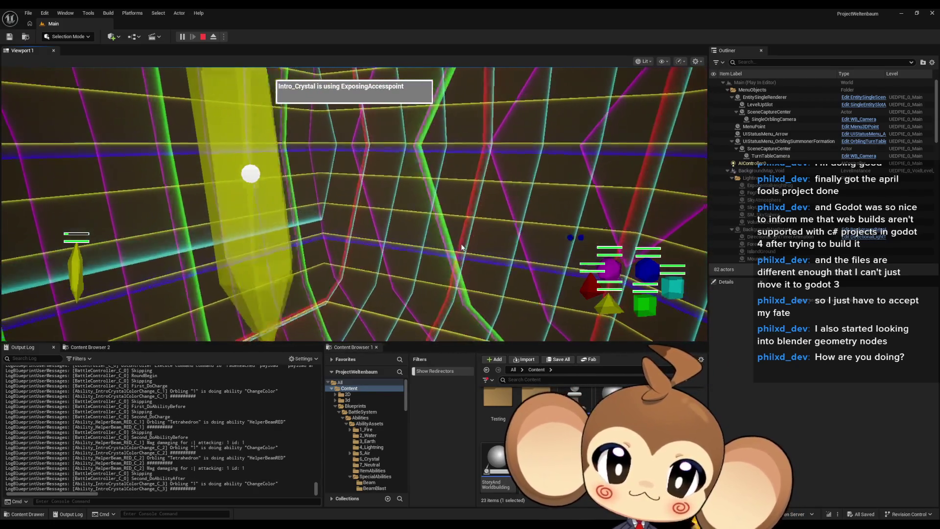
- Stop the test battle and open the SpecialFE folder
click(203, 37)
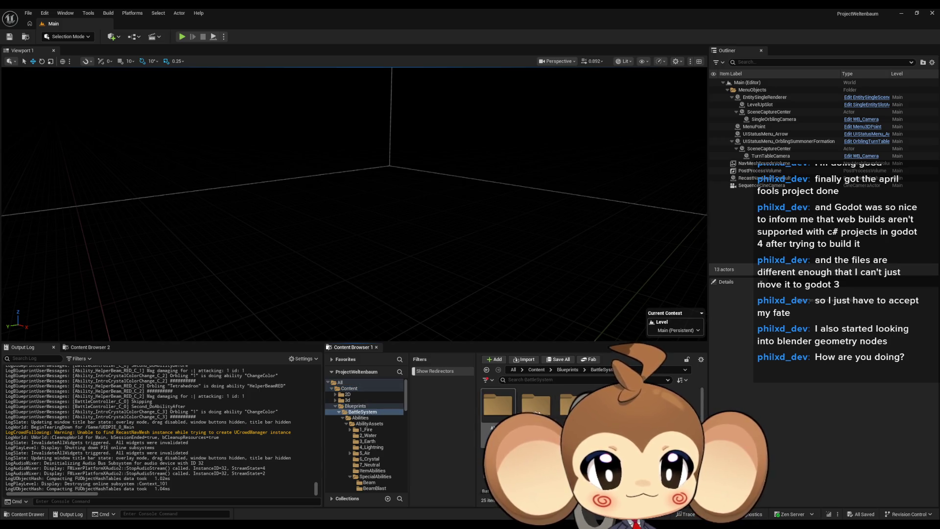
click(362, 437)
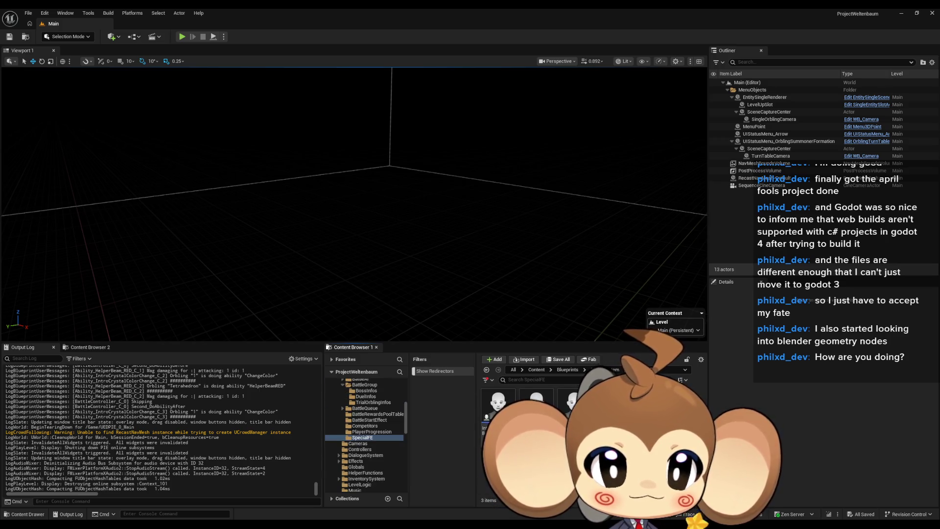
- Open IntroCrystalBoss_FE and look through its ReceiveDmg, GetPositionToBeHit and InitializeFightingEntity graphs
double_click(496, 414)
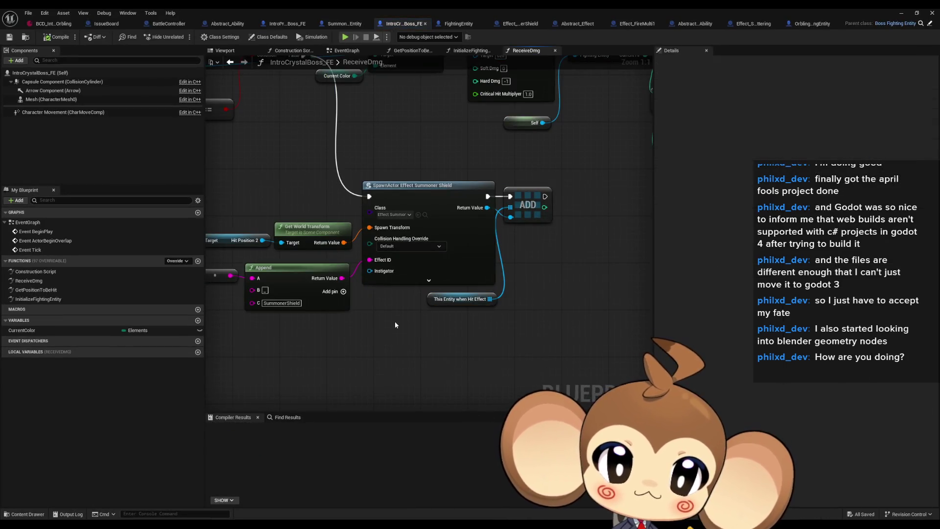
double_click(68, 281)
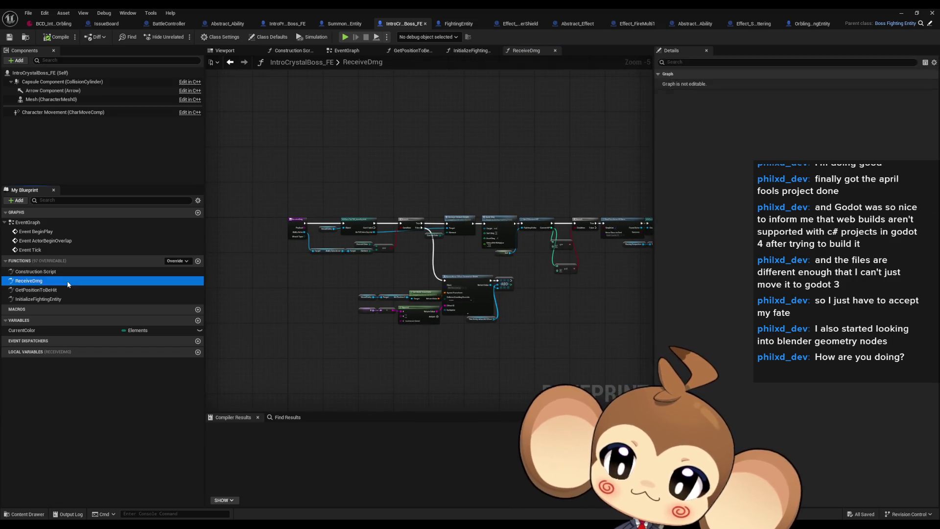
double_click(63, 290)
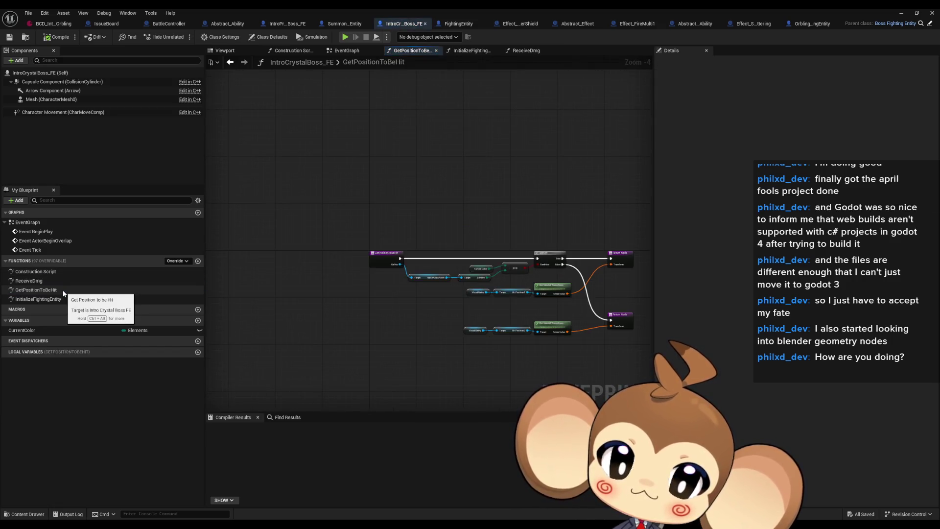
double_click(62, 298)
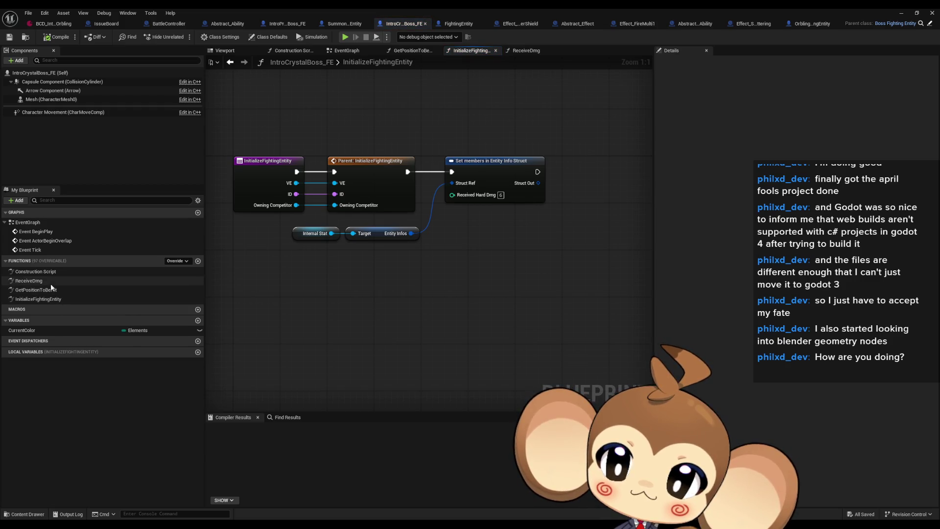
double_click(51, 283)
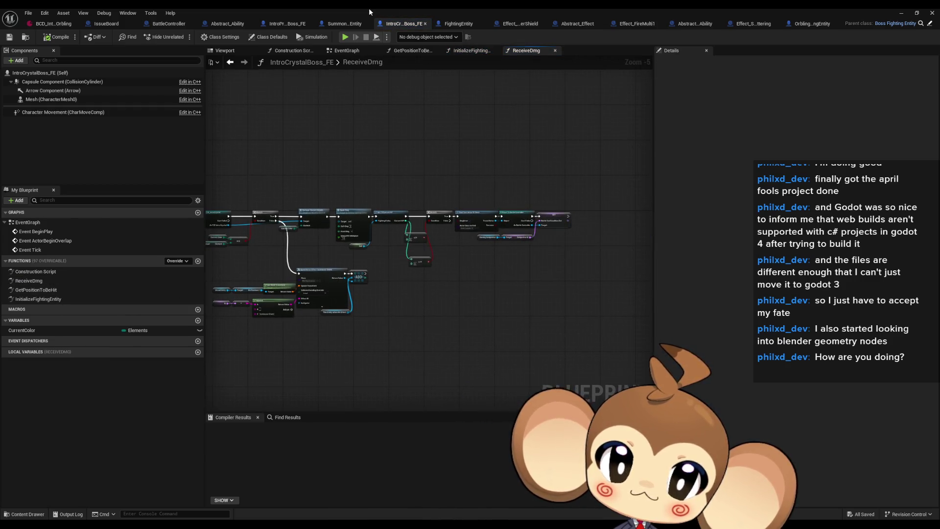
- Browse to BattleSystem > BattleAI > SpecialAI and open IntroCrystal_BattleAI full-screen
double_click(369, 9)
click(591, 370)
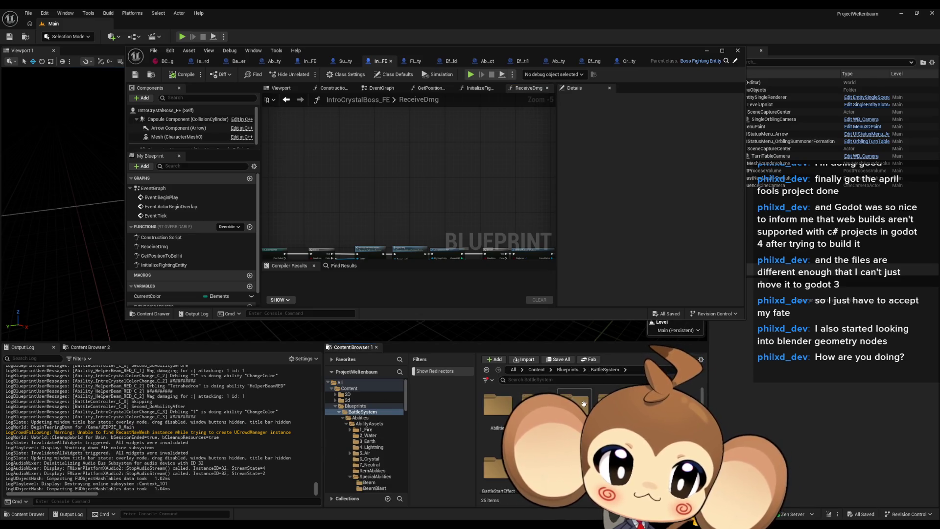
double_click(536, 404)
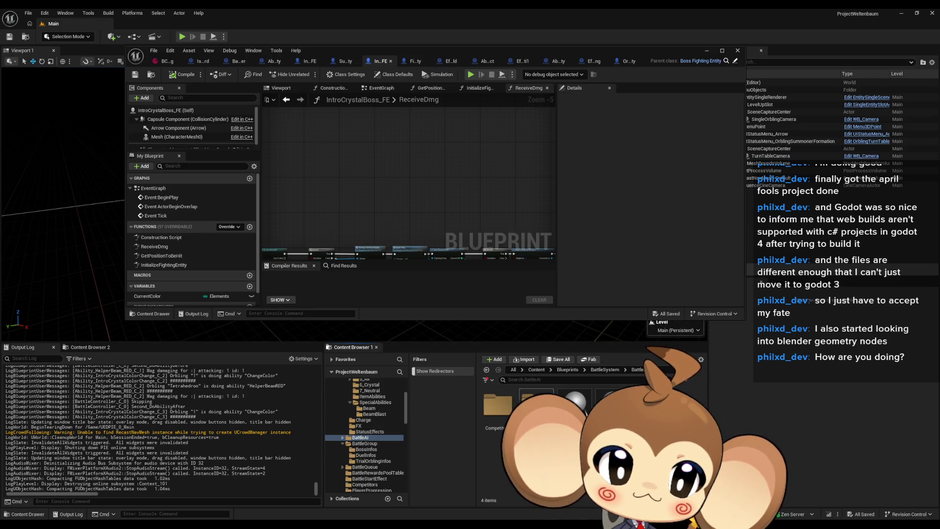
double_click(537, 404)
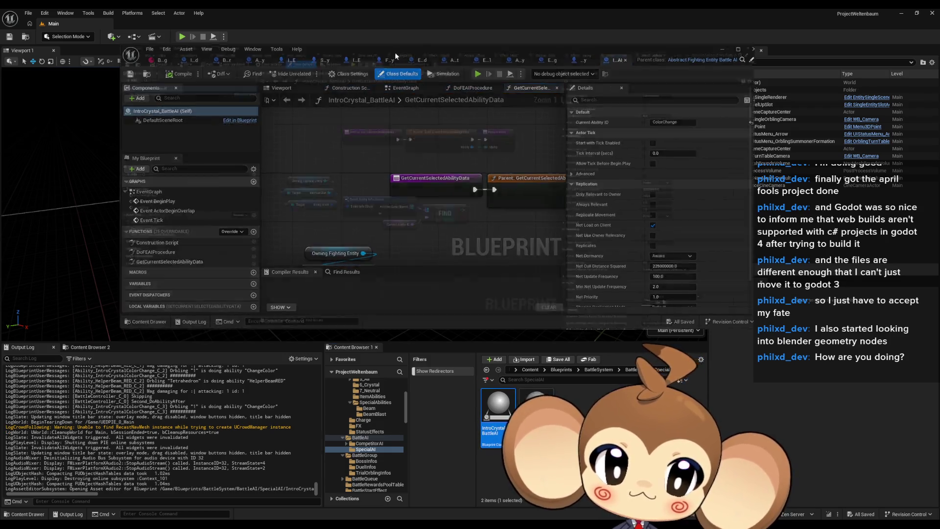
double_click(395, 52)
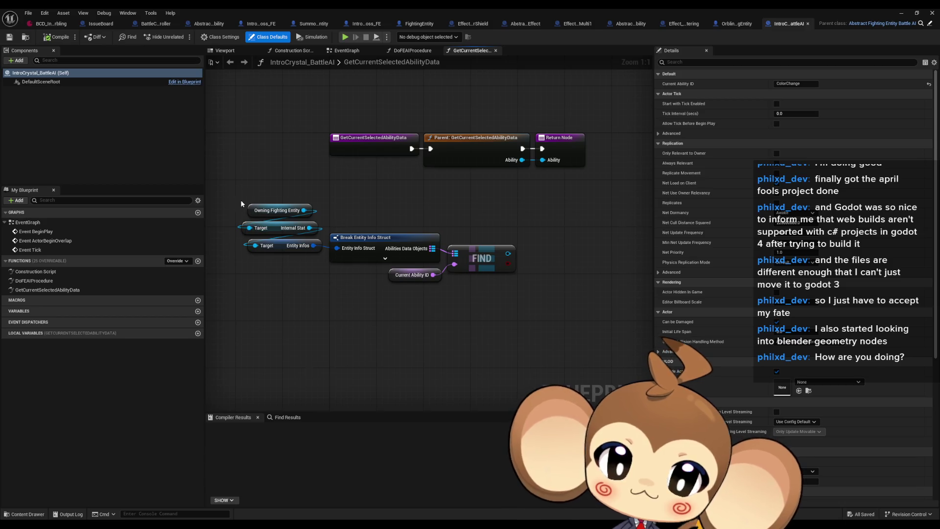
- Cut the ability lookup nodes, then inspect DoFEAIProcedure's Switch on Int, Branch and CurrentAbilityID SET nodes
drag(241, 204, 521, 286)
key(ctrl+x)
click(47, 283)
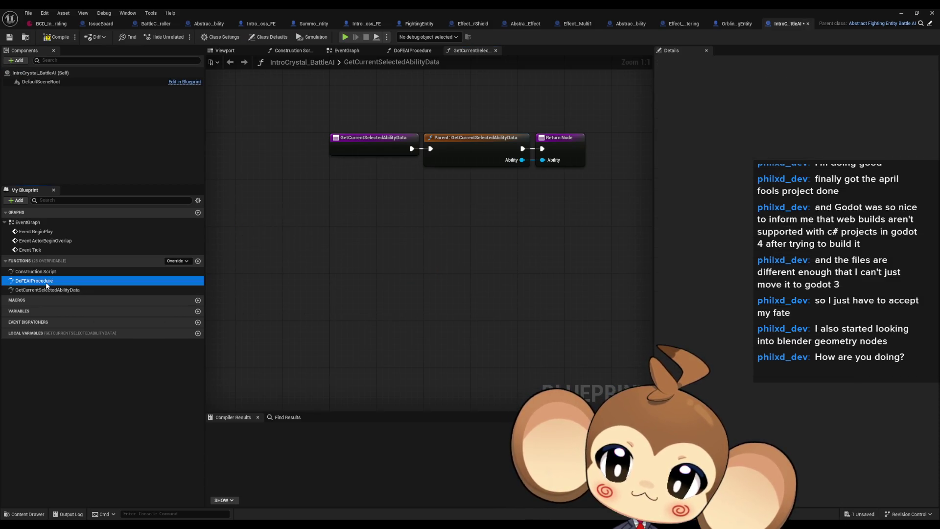
double_click(46, 283)
mouse_move(486, 274)
mouse_down()
mouse_move(394, 253)
mouse_move(385, 239)
mouse_move(522, 289)
mouse_up()
click(390, 270)
- Review GetCurrentSelectedAbilityData and DoFEAIProcedure, then close the IntroCrystal_BattleAI blueprint
click(37, 283)
double_click(35, 290)
click(32, 283)
double_click(32, 283)
click(735, 24)
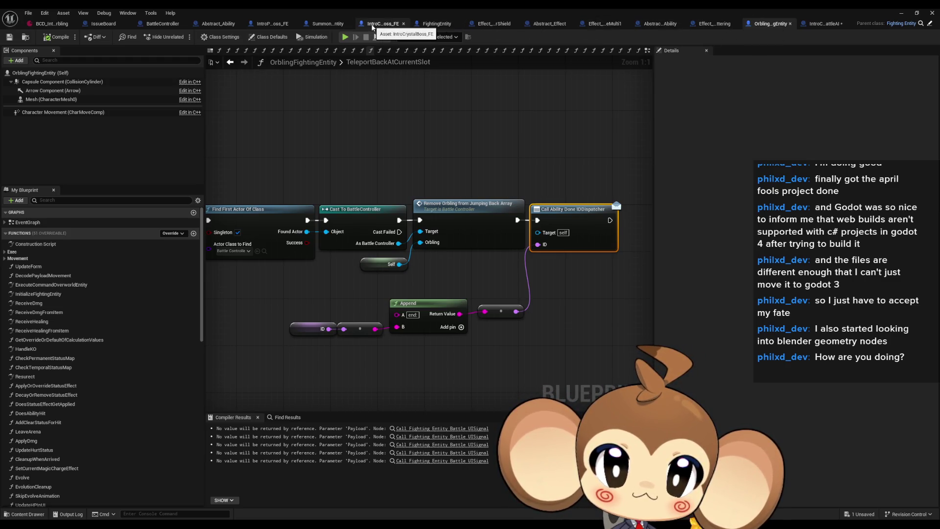
- In IntroCrystalBoss_FE, review the ReceiveDmg and InitializeFightingEntity graphs
click(372, 24)
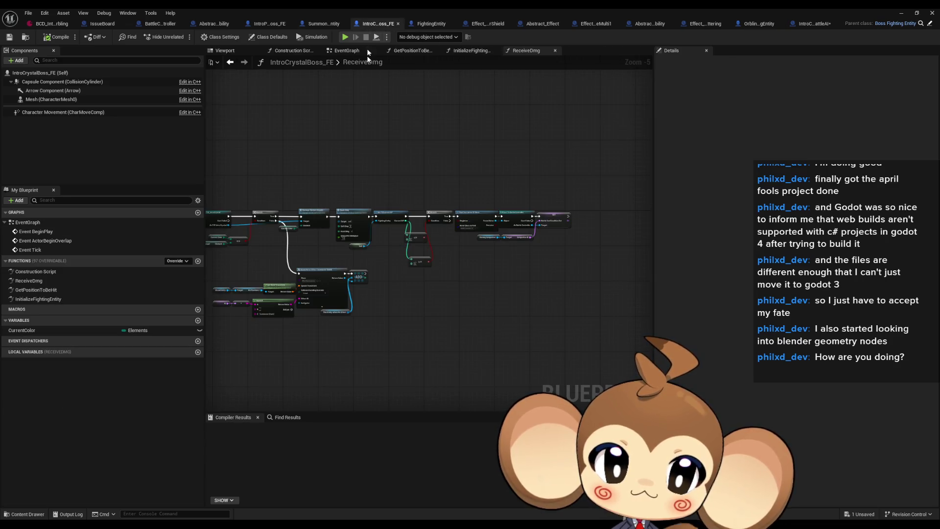
drag(363, 259, 401, 265)
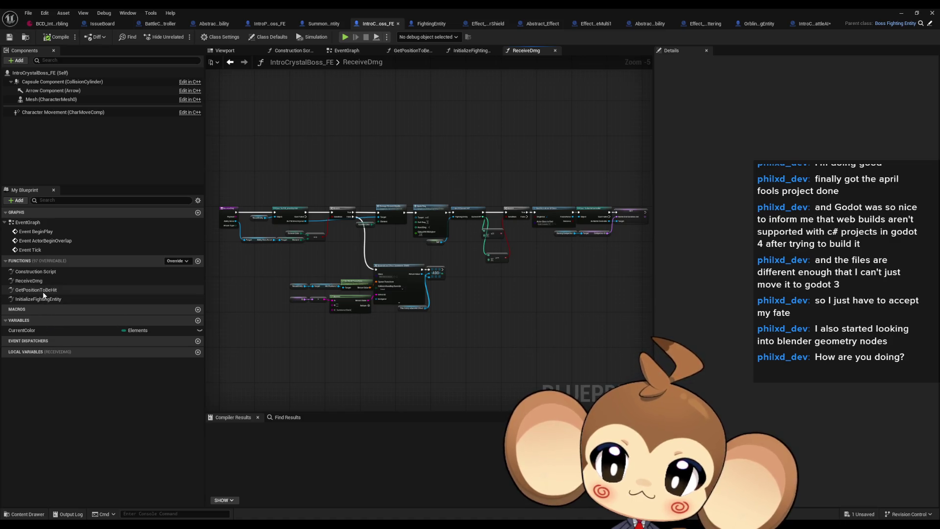
double_click(275, 8)
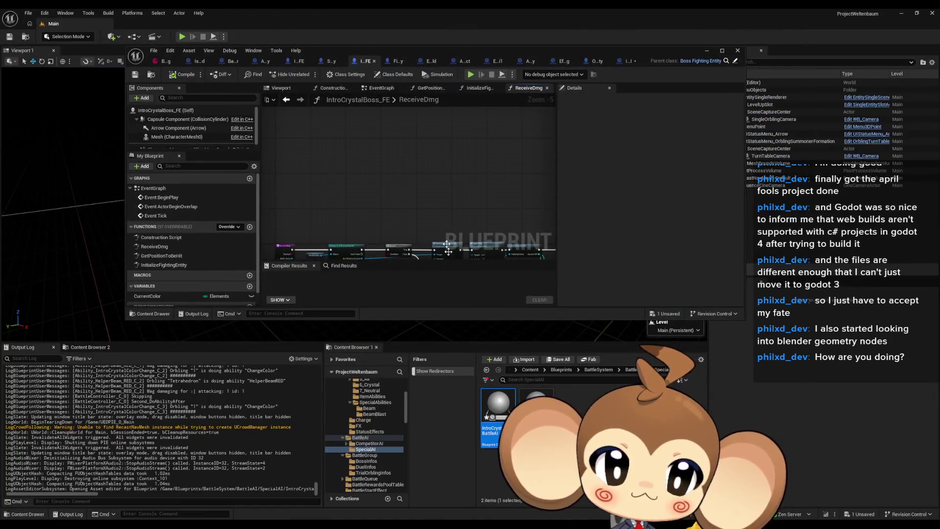
double_click(347, 52)
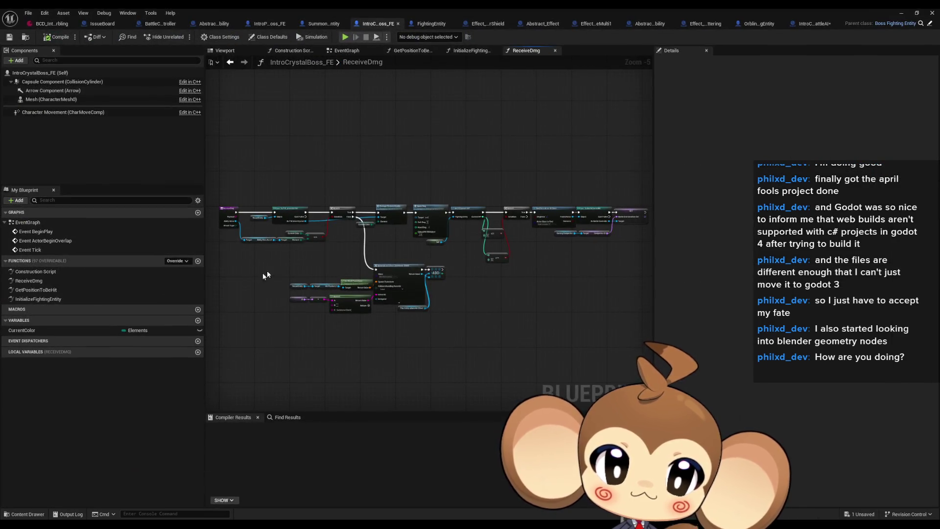
double_click(61, 299)
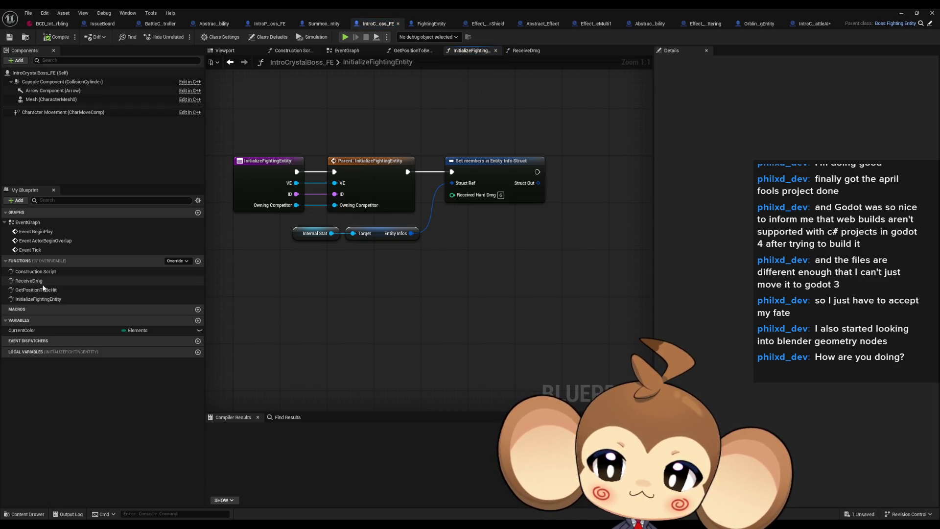
- Go to BattleSystem > Competitors and open SpecialCompetitor_IntroCrystal
double_click(373, 8)
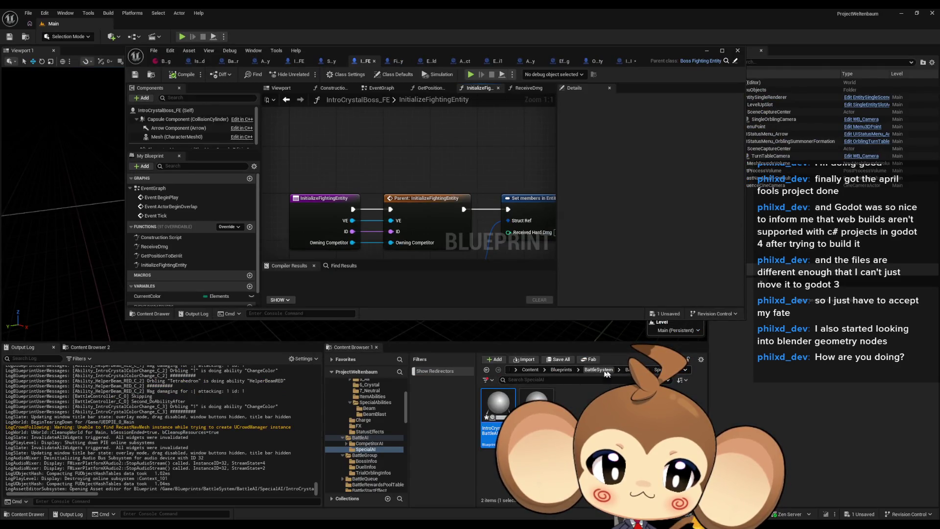
click(598, 370)
double_click(575, 431)
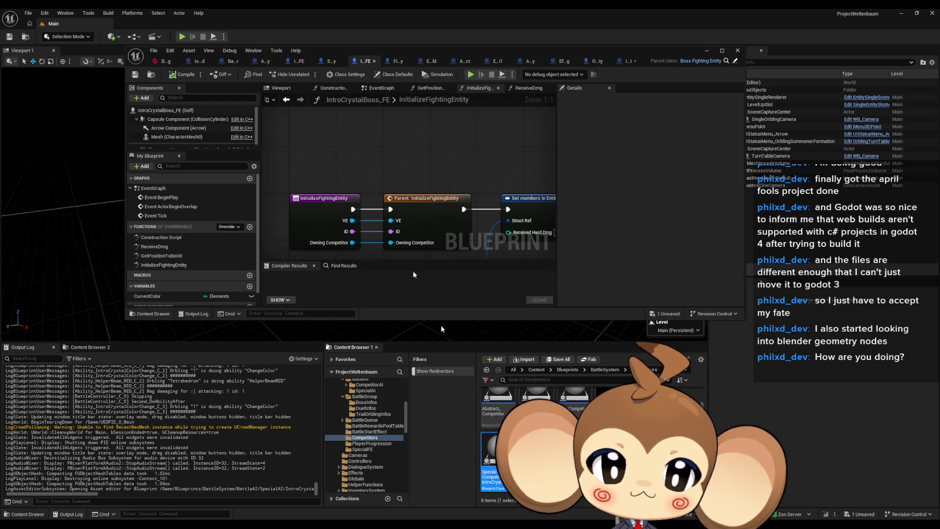
double_click(331, 52)
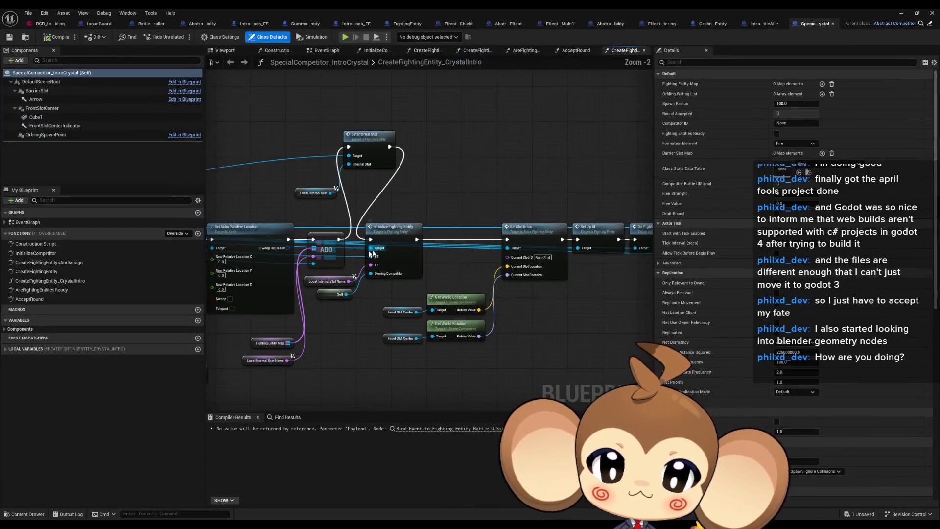
- Review the CreateFightingEntitysAndAssign, CreateFightingEntity and AreFightingEntitiesReady function graphs in turn
double_click(51, 262)
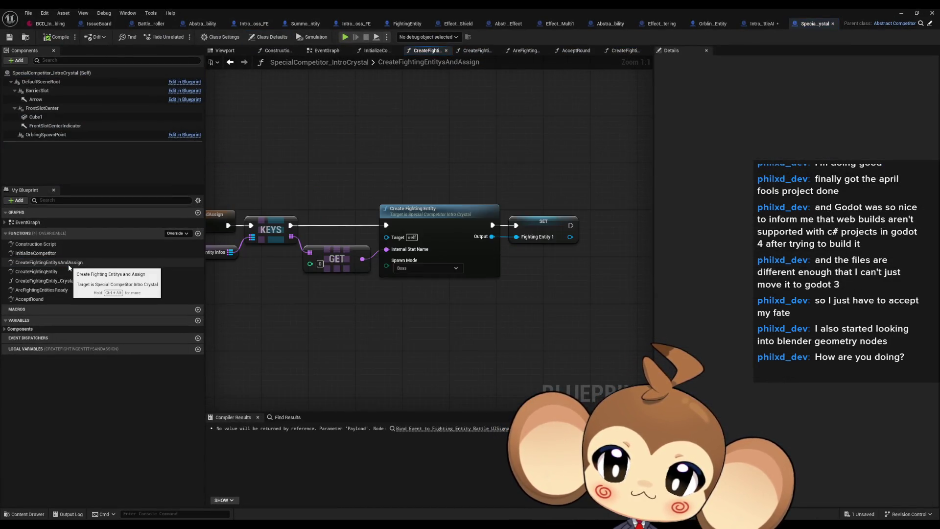
double_click(62, 272)
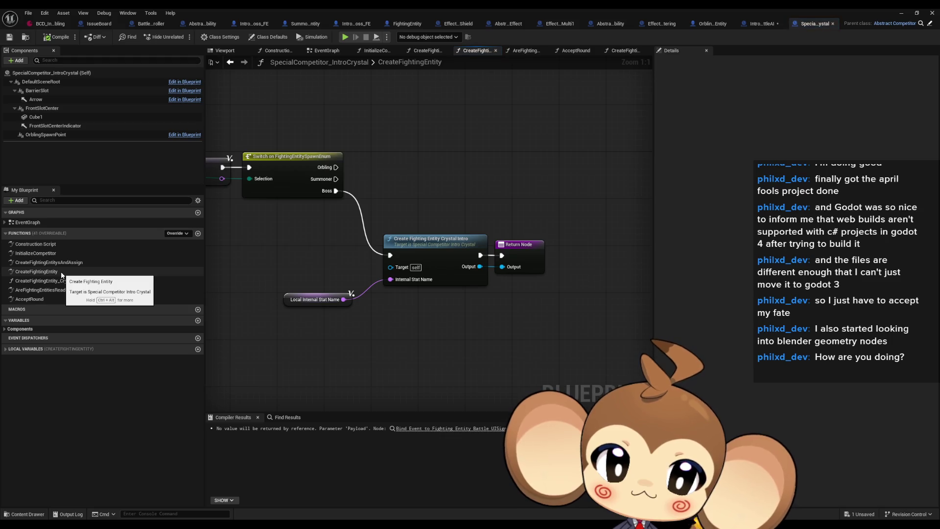
click(48, 299)
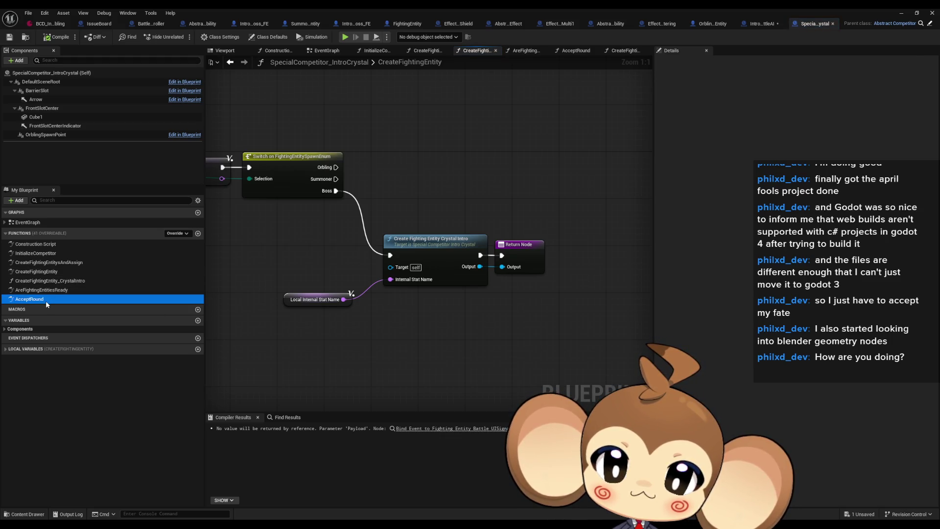
double_click(54, 291)
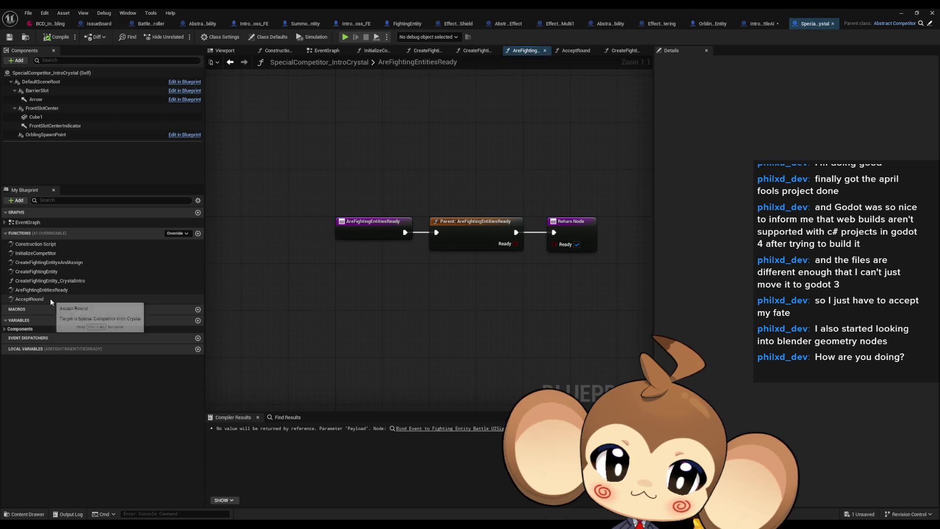
- In AcceptRound, inspect Current Color and the HP-driven Switch on Int, then call up Get FECurrent HP's actions
double_click(50, 299)
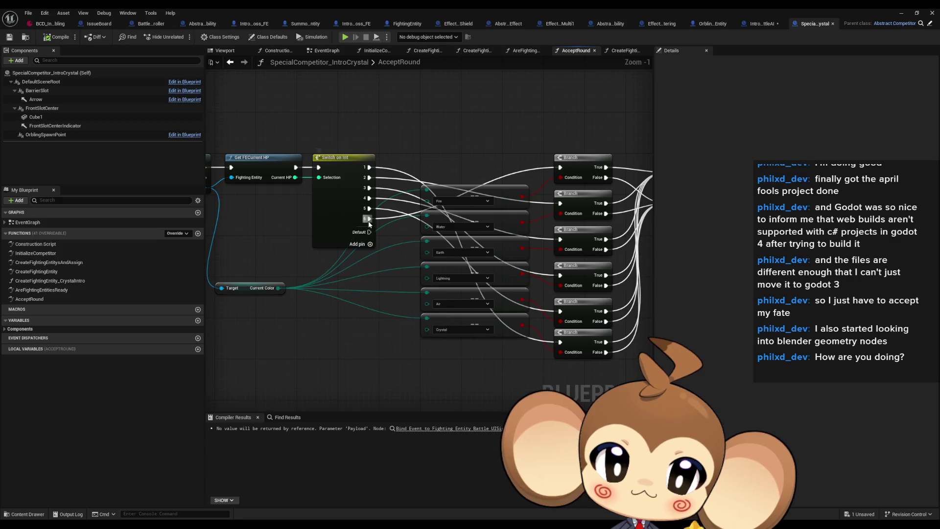
mouse_move(369, 220)
mouse_down()
mouse_move(208, 228)
mouse_move(362, 234)
mouse_up()
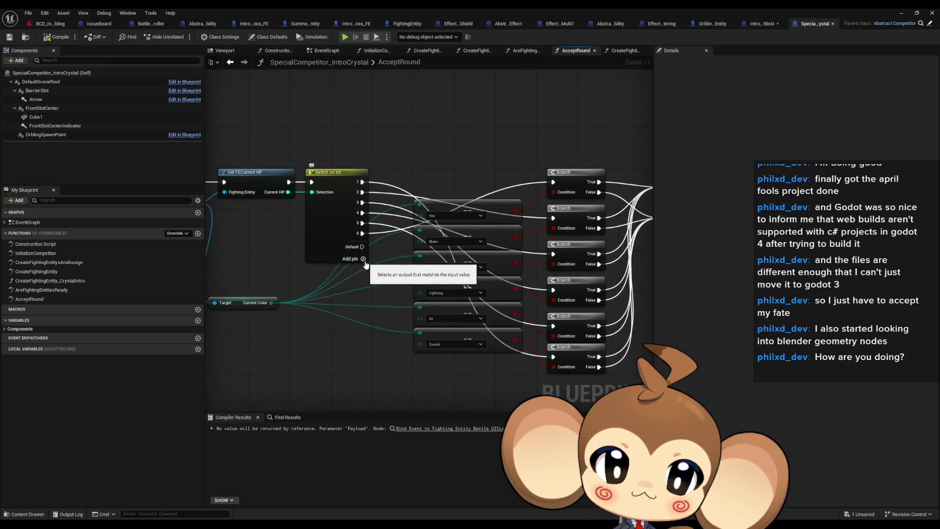
drag(385, 284, 443, 256)
click(309, 272)
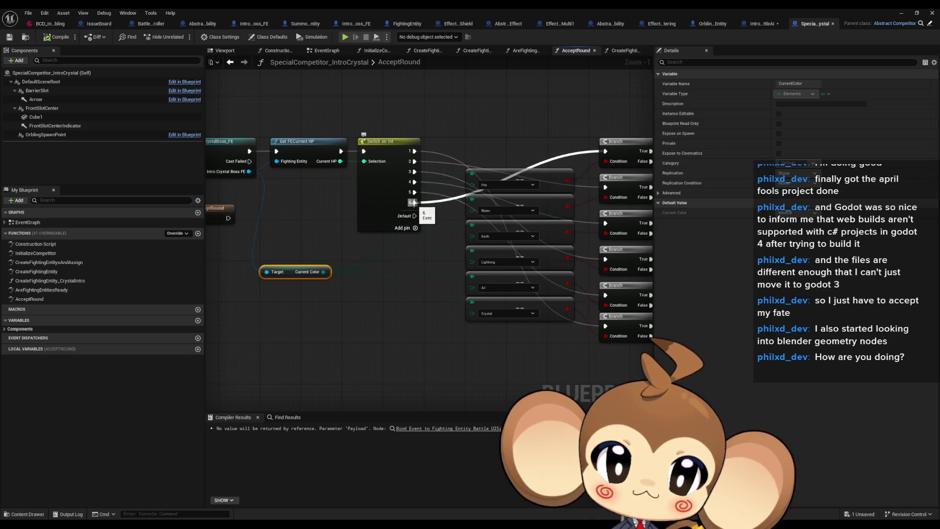
mouse_move(412, 202)
mouse_down()
mouse_move(303, 211)
mouse_move(633, 215)
mouse_move(489, 225)
mouse_up()
right_click(375, 167)
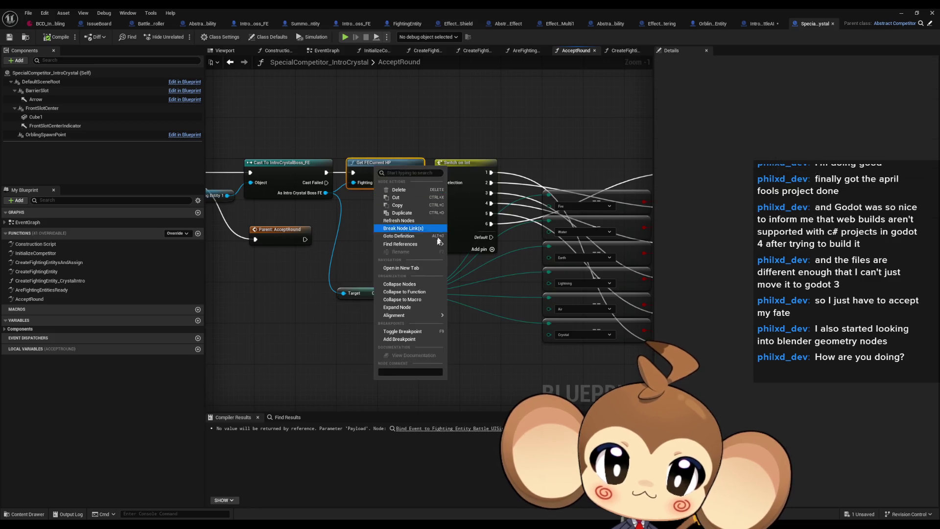
- Toggle a breakpoint on Get FECurrent HP and start Play in the level editor
click(412, 337)
click(901, 13)
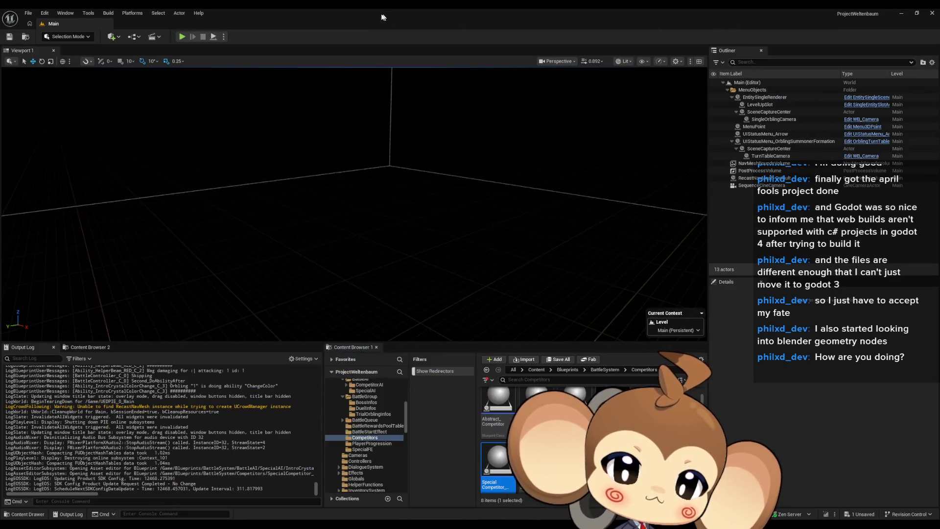
click(182, 36)
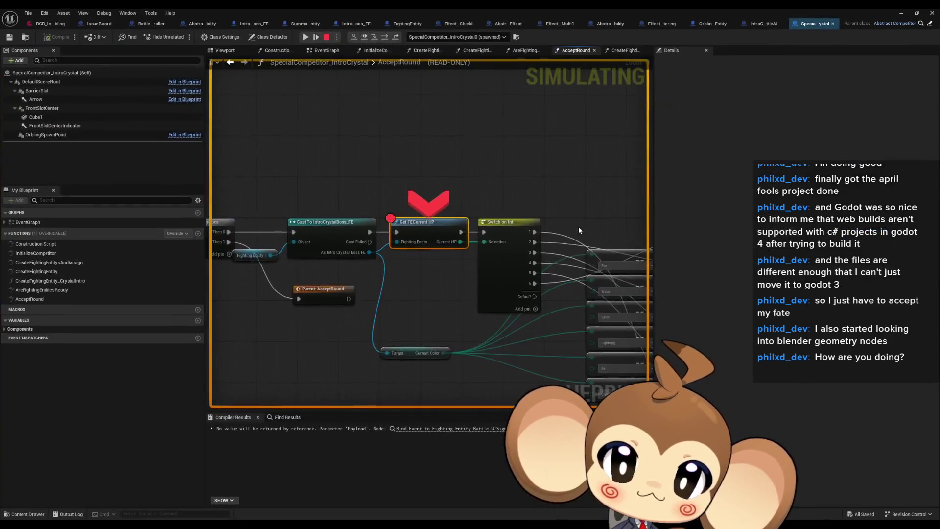
- Step over twice past the breakpoint and pan across the AcceptRound graph
click(384, 37)
click(384, 38)
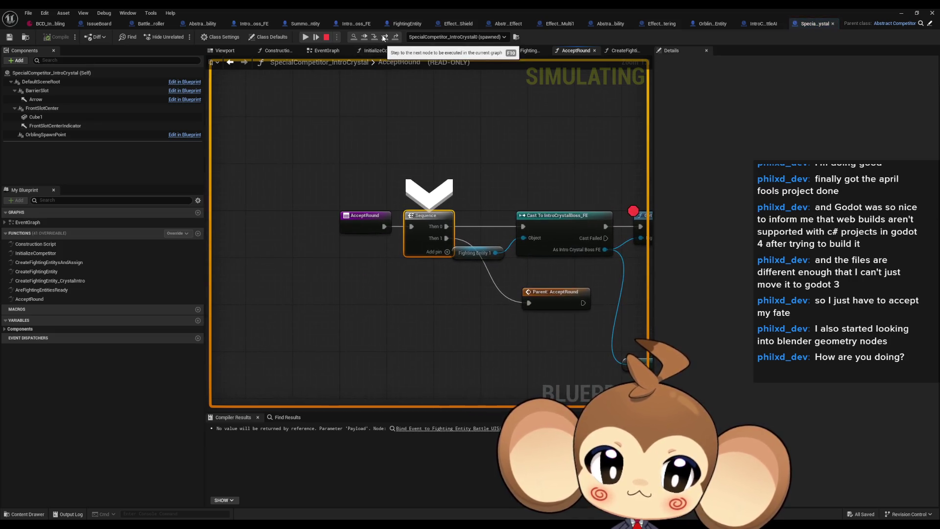
mouse_move(478, 169)
mouse_down()
mouse_move(406, 171)
mouse_move(351, 158)
mouse_up()
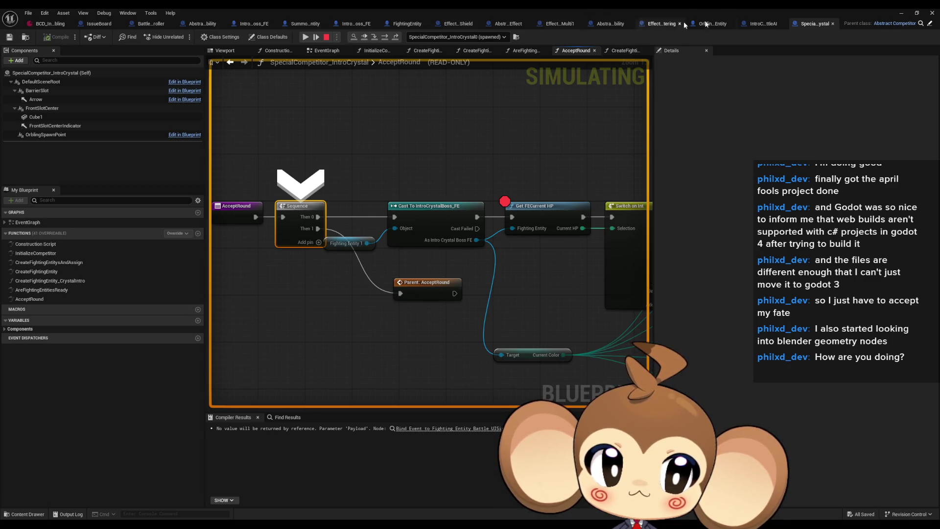
drag(375, 138, 451, 138)
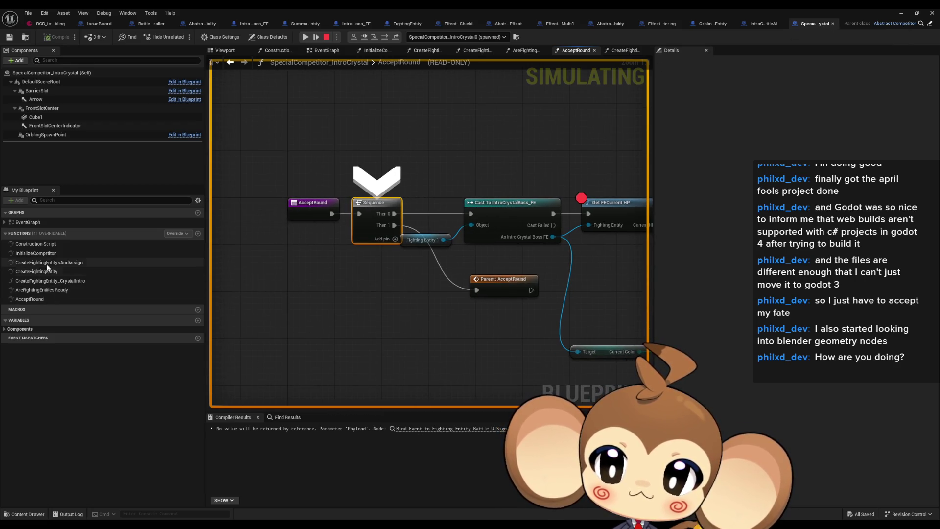
- While paused, look through InitializeCompetitor, CreateFightingEntity, CreateFightingEntity_CrystalIntro and the other function graphs
double_click(37, 254)
click(52, 262)
double_click(52, 263)
double_click(49, 272)
double_click(49, 280)
double_click(49, 290)
double_click(49, 281)
double_click(29, 298)
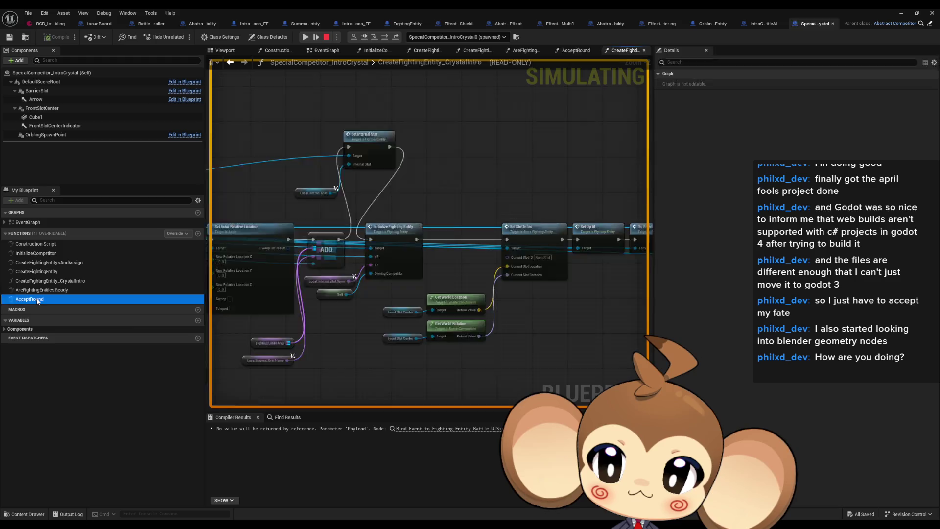
- Look through the IntroPrimalOrblingBoss_FE, IntroCrystalBoss_FE and IntroCrystal_BattleAI DoFEAIProcedure graphs
click(267, 24)
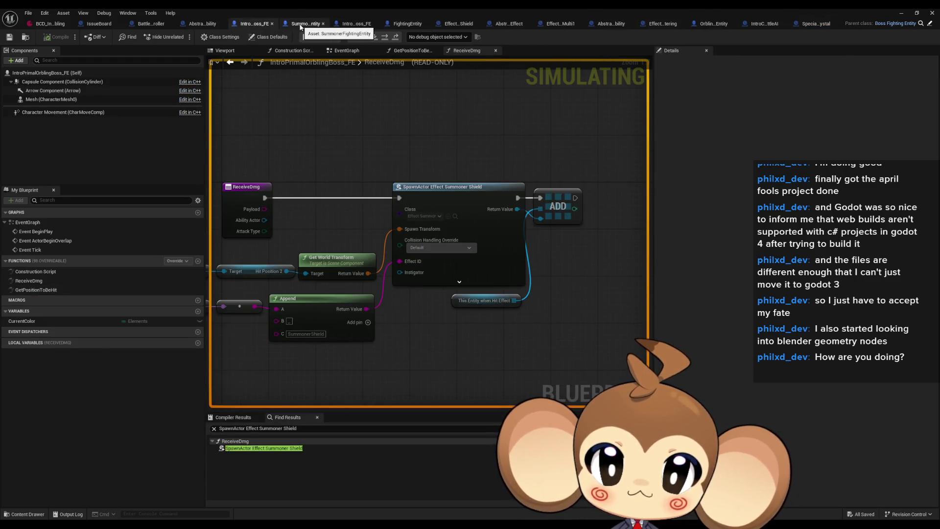
click(353, 25)
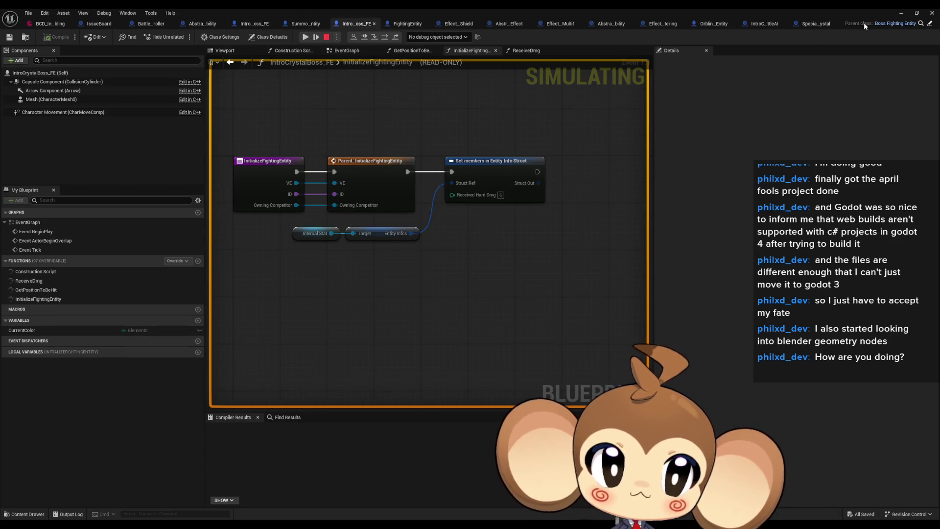
click(811, 23)
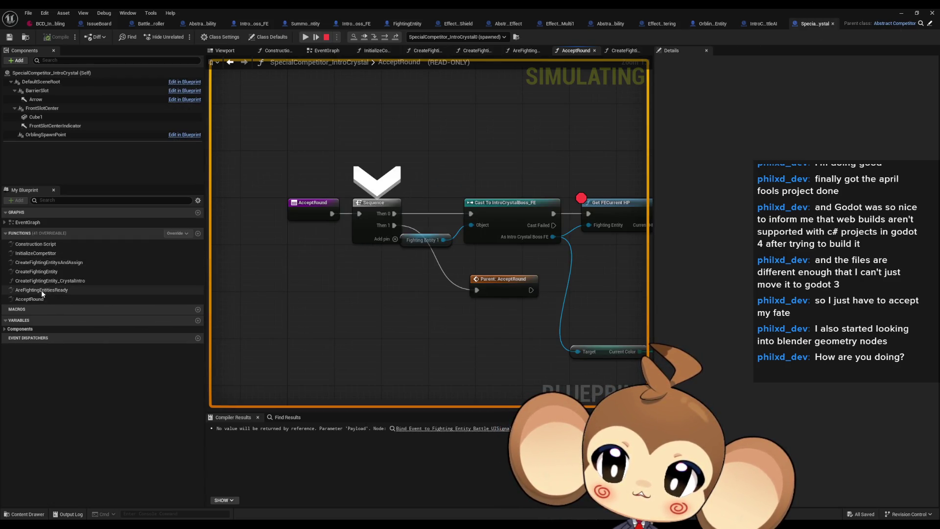
click(760, 25)
mouse_move(551, 262)
mouse_down()
mouse_move(451, 259)
mouse_move(550, 255)
mouse_up()
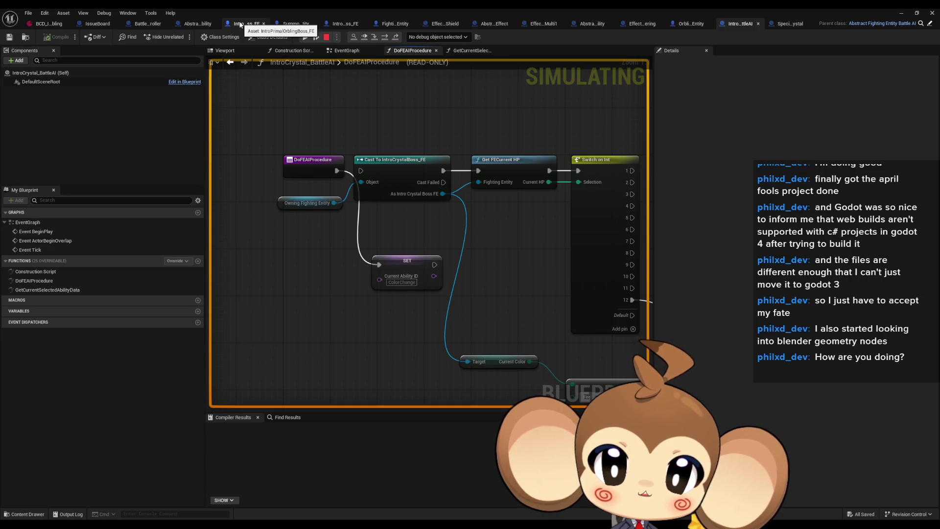
- Inspect IntroCrystalBoss_FE's ReceiveDmg and GetPositionToBeHit function graphs
click(341, 23)
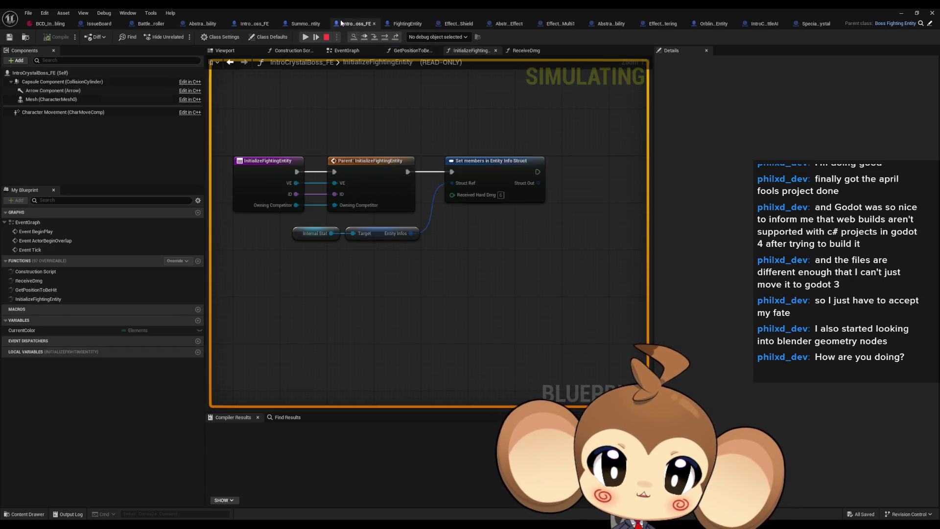
double_click(28, 281)
double_click(30, 290)
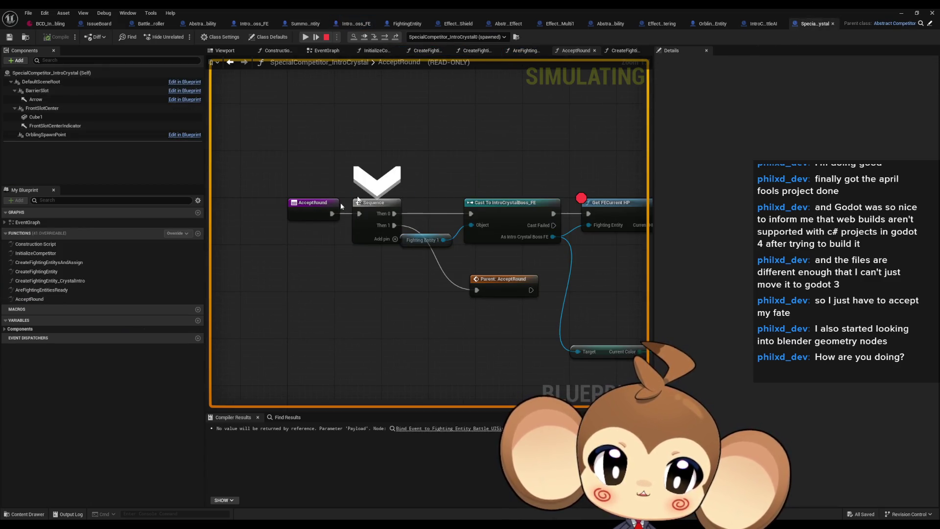
scroll(482, 250, down, 3)
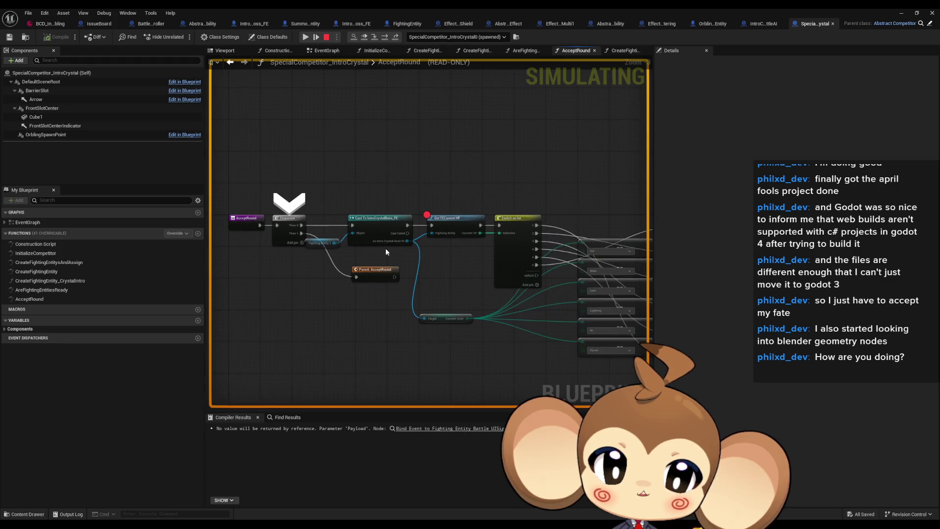
scroll(447, 244, up, 1)
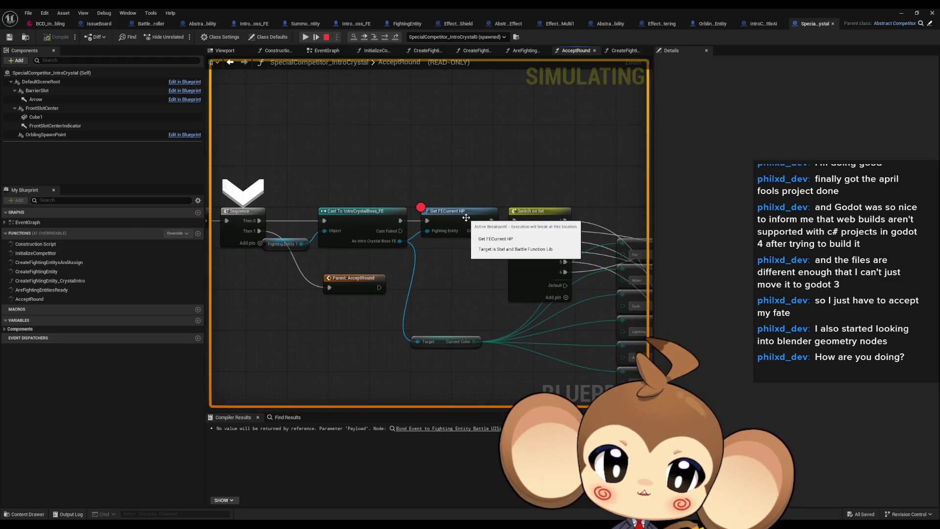
mouse_move(470, 279)
mouse_down()
mouse_move(291, 240)
mouse_move(571, 266)
mouse_move(398, 232)
mouse_up()
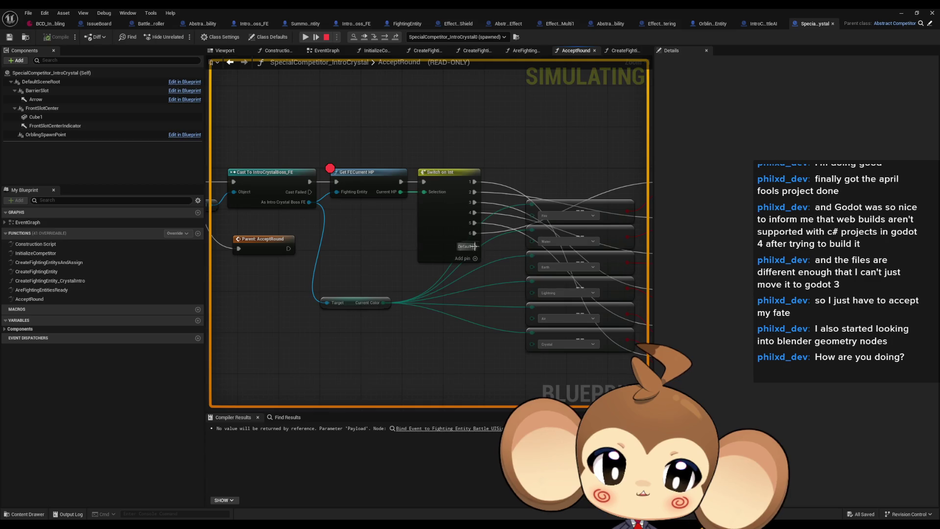
mouse_move(399, 190)
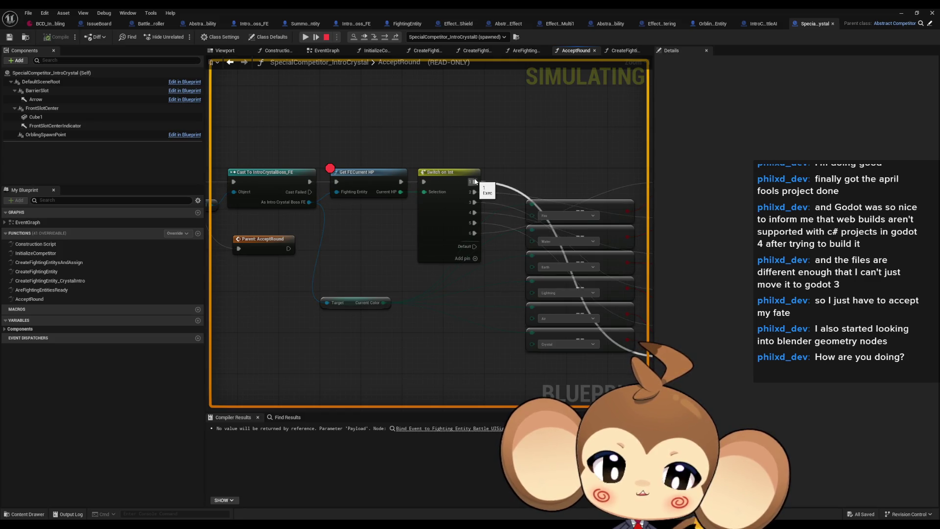
right_click(496, 261)
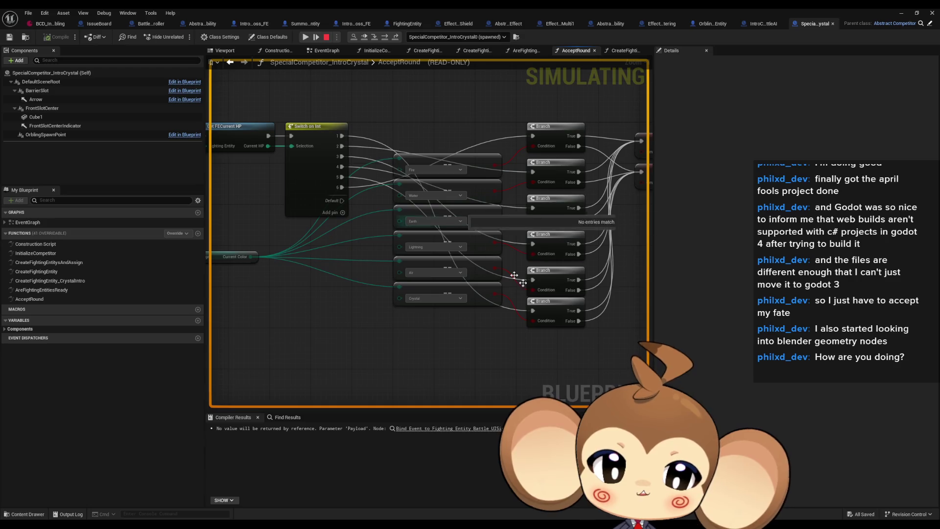
click(534, 321)
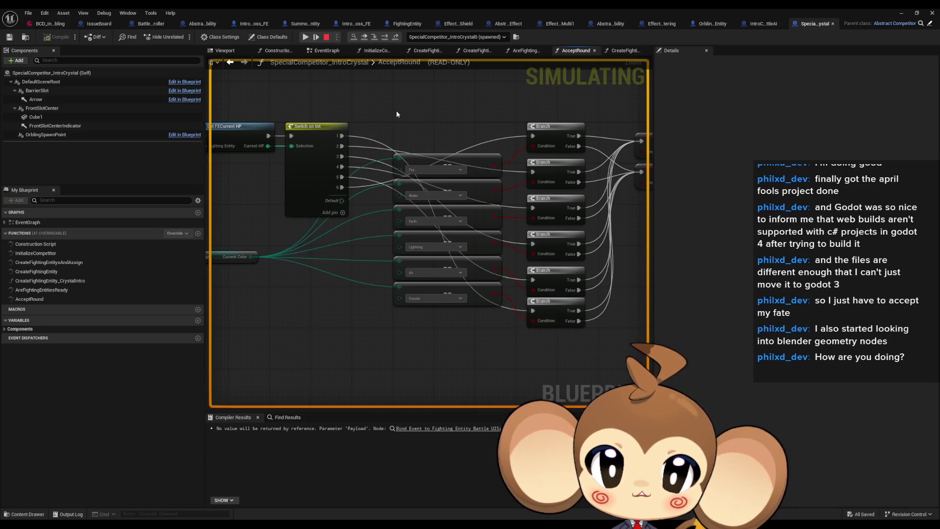
- Stop the simulation and set the Switch on Int Start Index to 0
click(327, 38)
click(322, 157)
click(798, 83)
text(0)
key(Return)
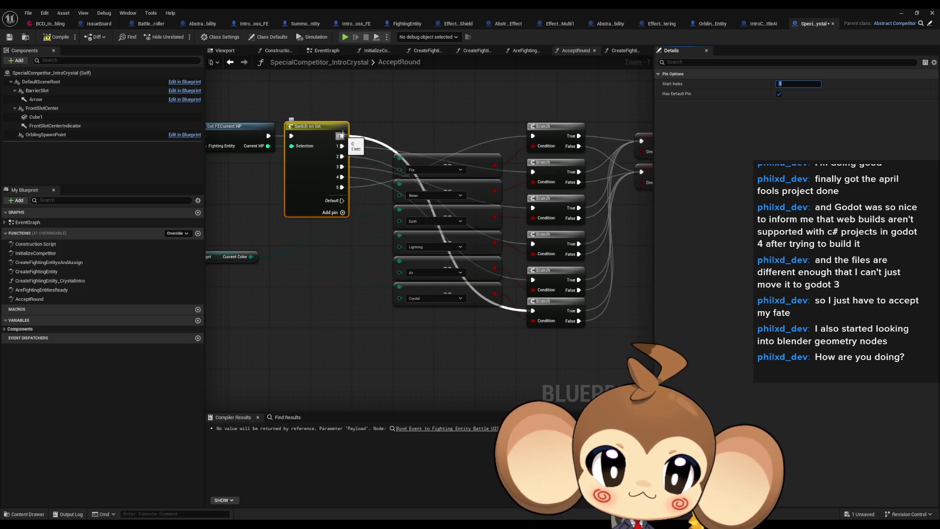
- Wire Switch on Int outputs 0, 1, 4 and 5 to the Branch nodes, rerouting output 1 to the fifth Branch
drag(341, 135, 535, 137)
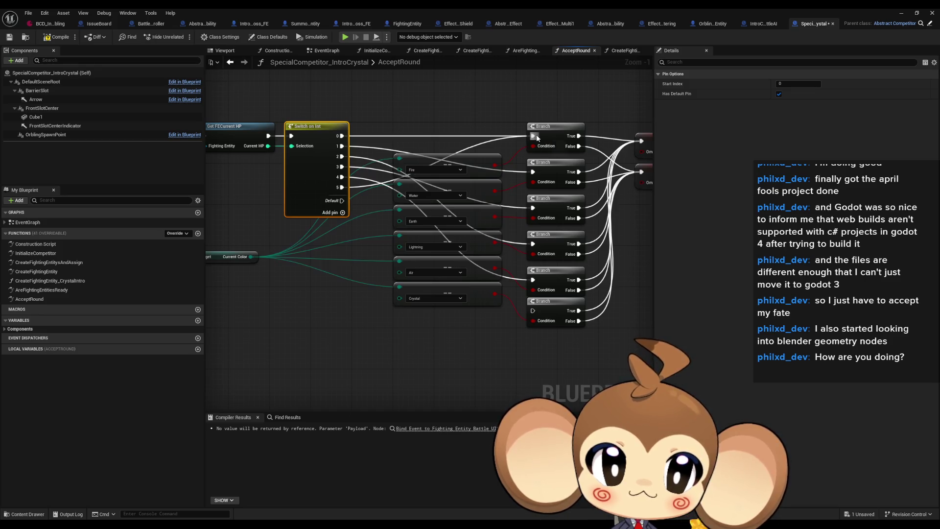
mouse_move(340, 148)
mouse_down()
mouse_move(353, 162)
mouse_move(534, 178)
mouse_move(520, 205)
mouse_move(341, 156)
mouse_move(524, 229)
mouse_move(542, 245)
mouse_move(534, 244)
mouse_up()
mouse_move(533, 279)
mouse_down()
mouse_move(341, 181)
mouse_move(536, 318)
mouse_move(533, 310)
mouse_up()
click(342, 213)
drag(439, 291, 397, 285)
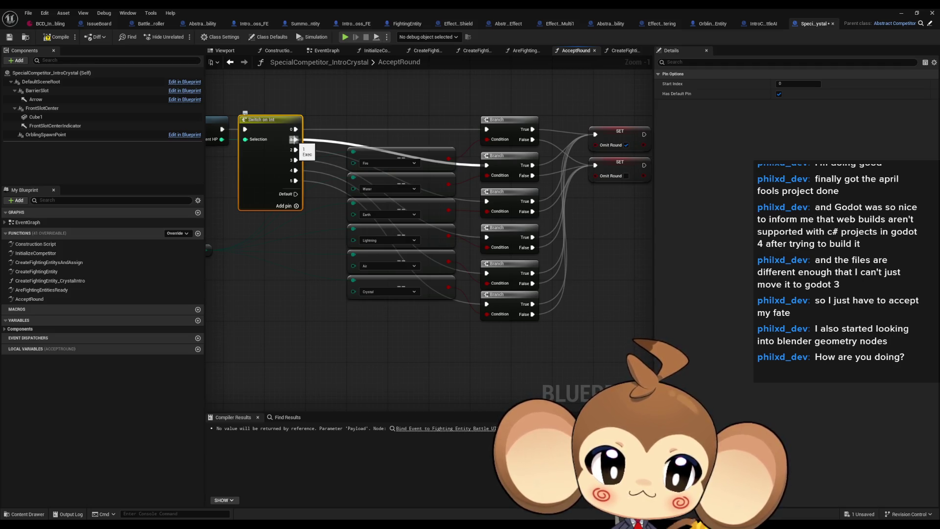
mouse_move(294, 139)
mouse_down()
mouse_move(323, 151)
mouse_move(489, 291)
mouse_move(489, 276)
mouse_up()
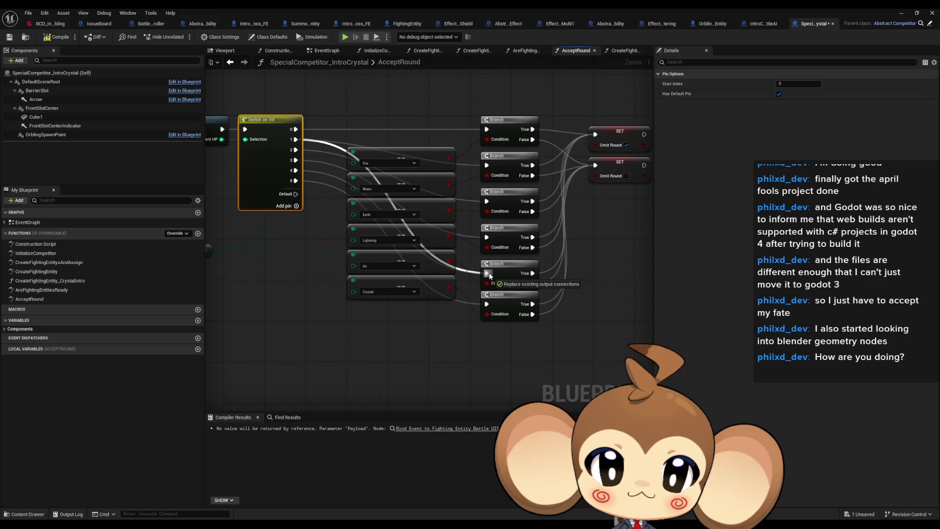
drag(490, 276, 488, 273)
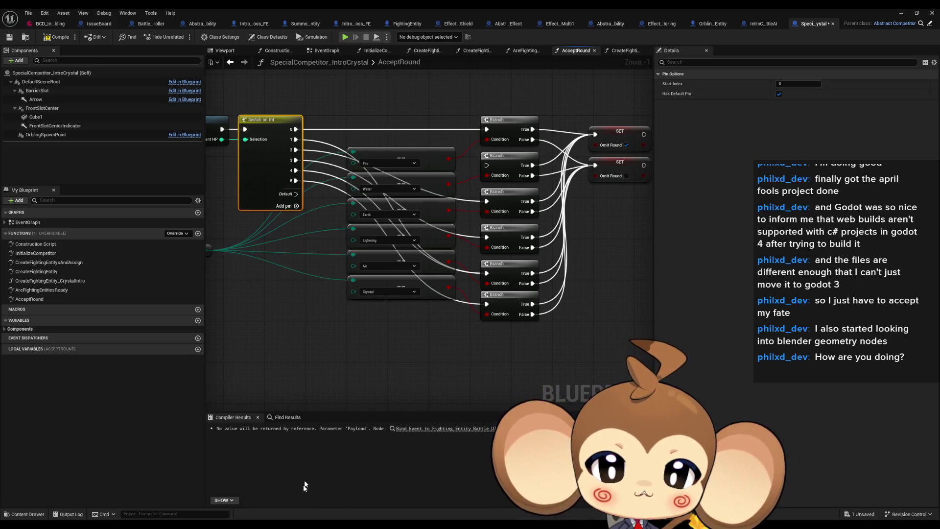
key(alt+Tab)
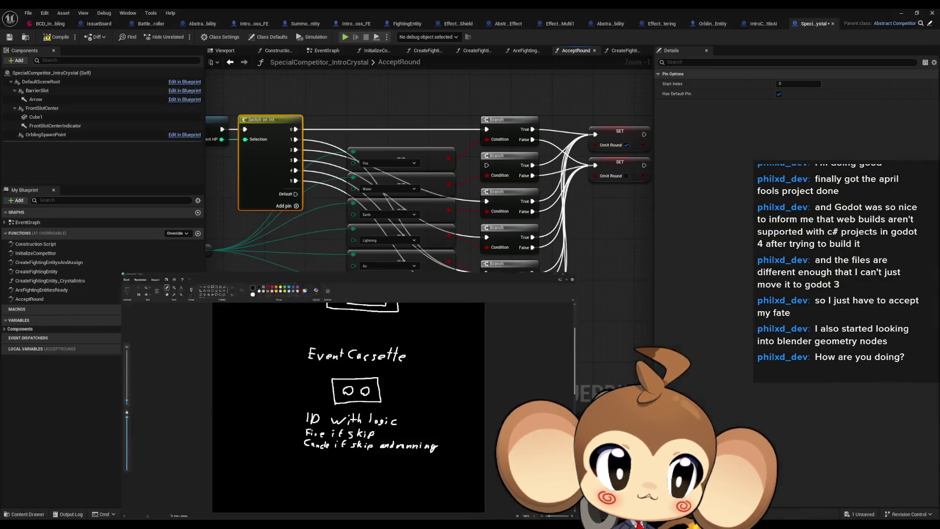
- Minimize the Event Cassette sketch and fill a fresh Paint canvas black
click(897, 13)
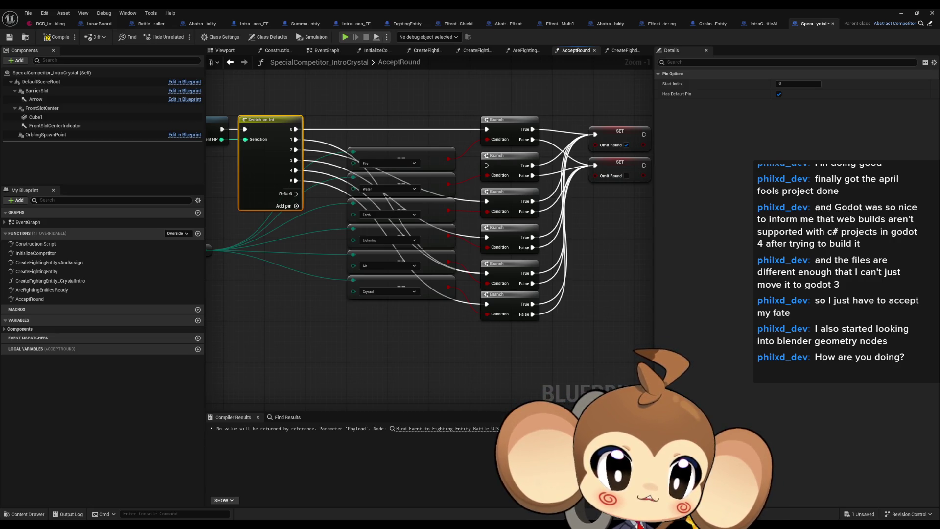
key(alt+Tab)
click(396, 131)
click(512, 223)
- Draw red dots on the black canvas with the Pencil
click(598, 130)
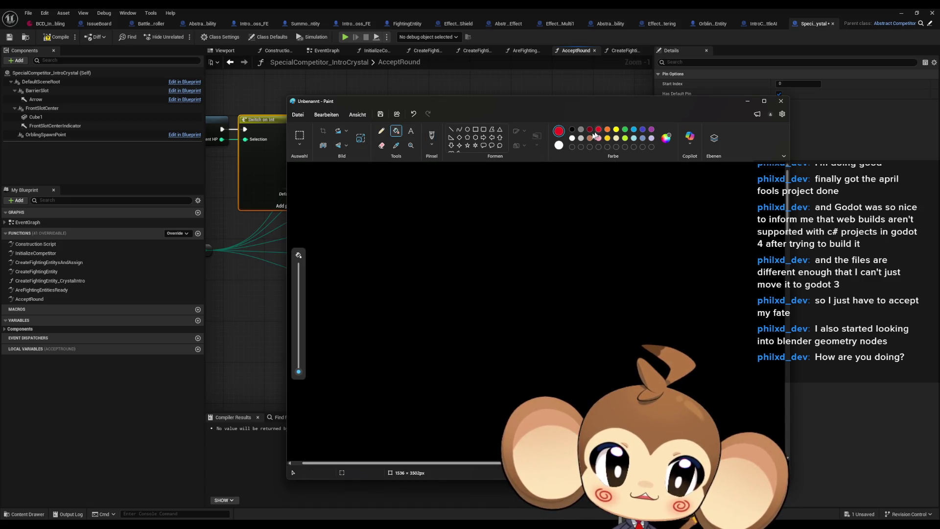
click(384, 132)
click(341, 283)
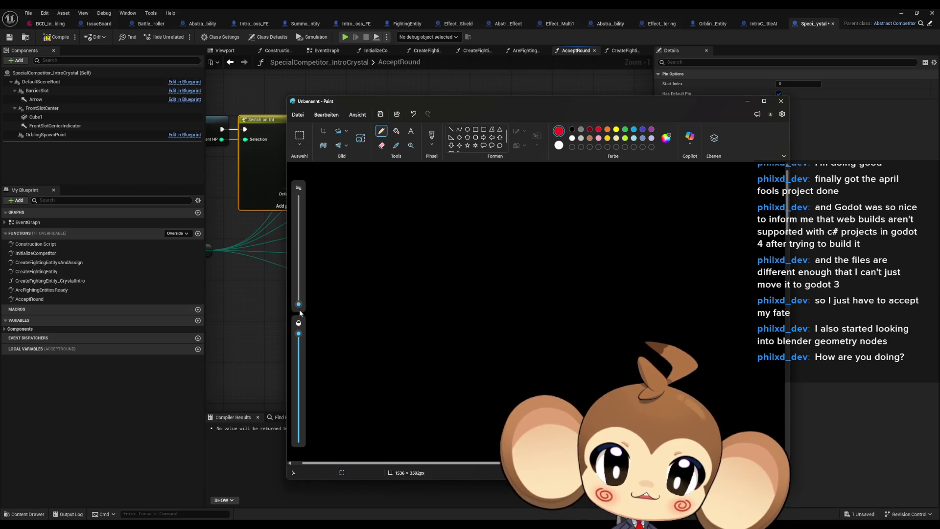
click(524, 225)
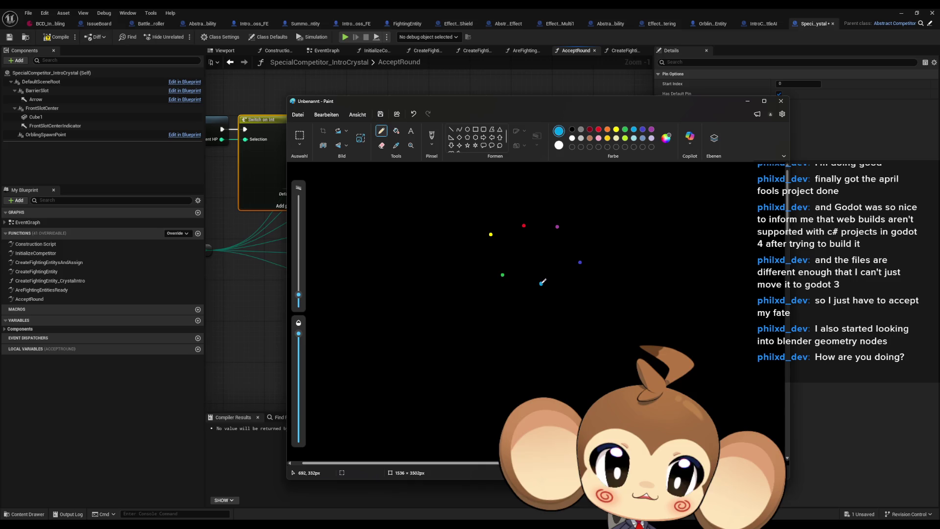
key(alt+Tab)
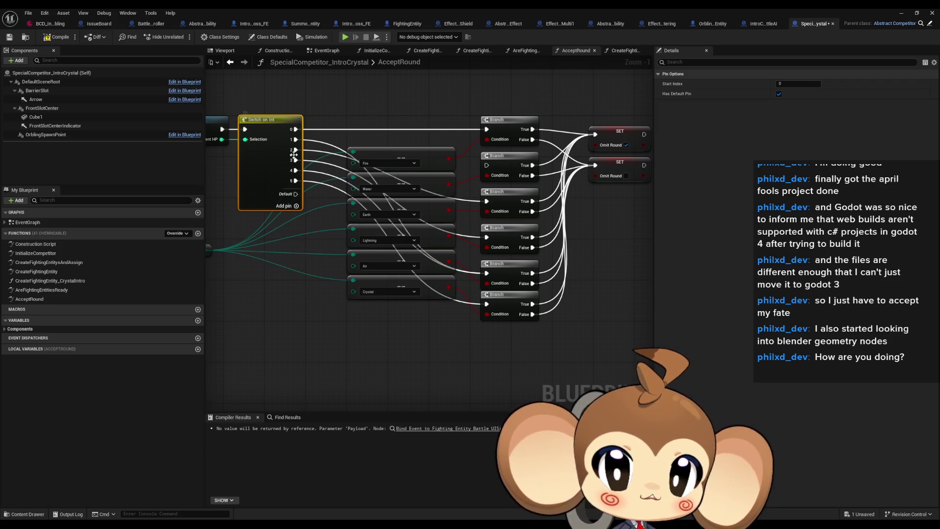
- Reroute Switch on Int output 3 to a lower Branch and output 4 from Air to the second Branch
mouse_move(294, 161)
mouse_down()
mouse_move(501, 239)
mouse_move(488, 237)
mouse_up()
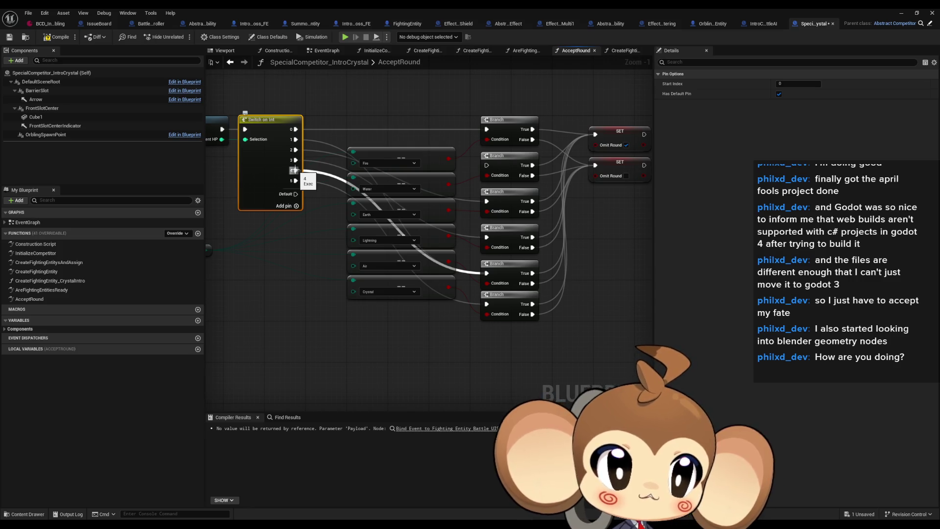
drag(293, 170, 319, 171)
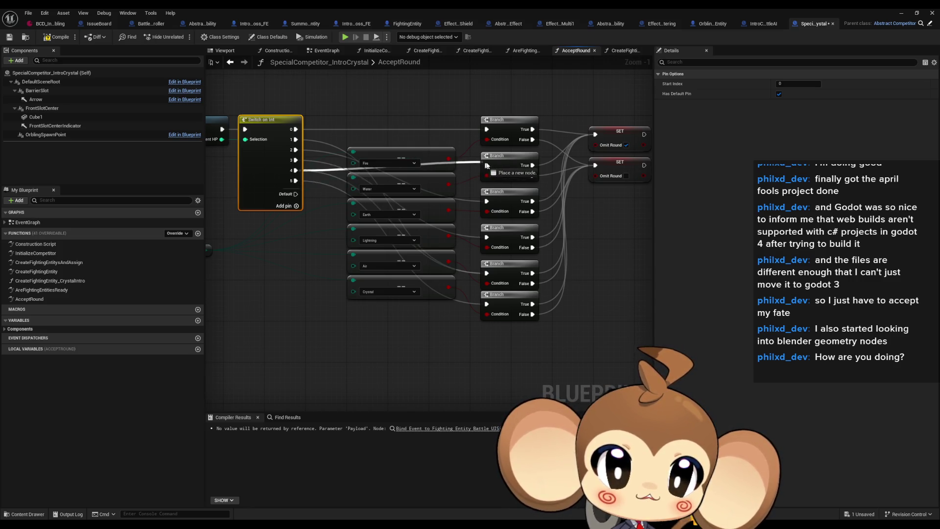
drag(486, 166, 486, 165)
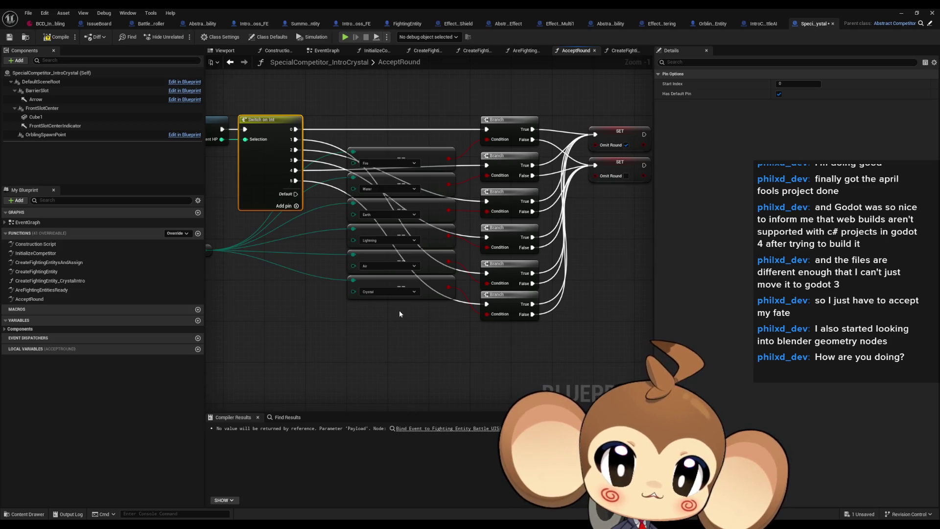
drag(387, 227, 409, 250)
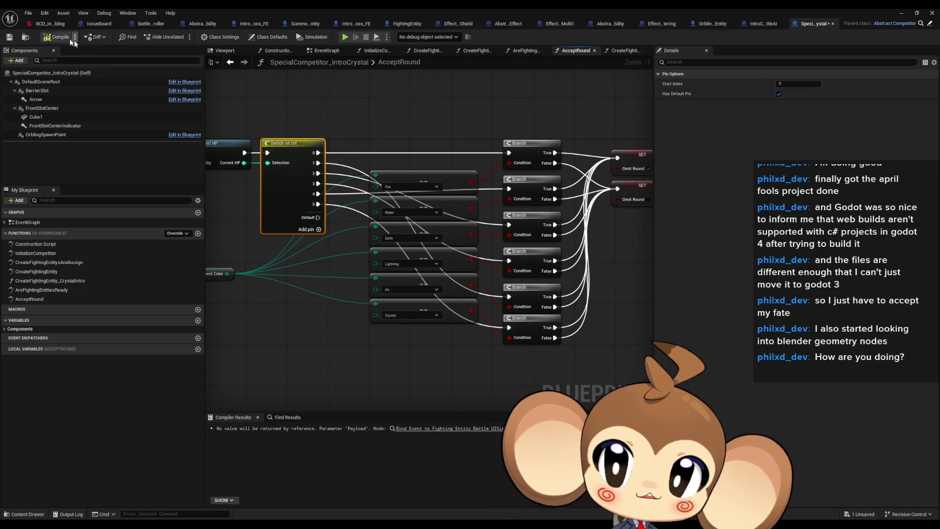
- Step over from the breakpoint through Switch on Int to the Omit Round setter, then resume
click(901, 13)
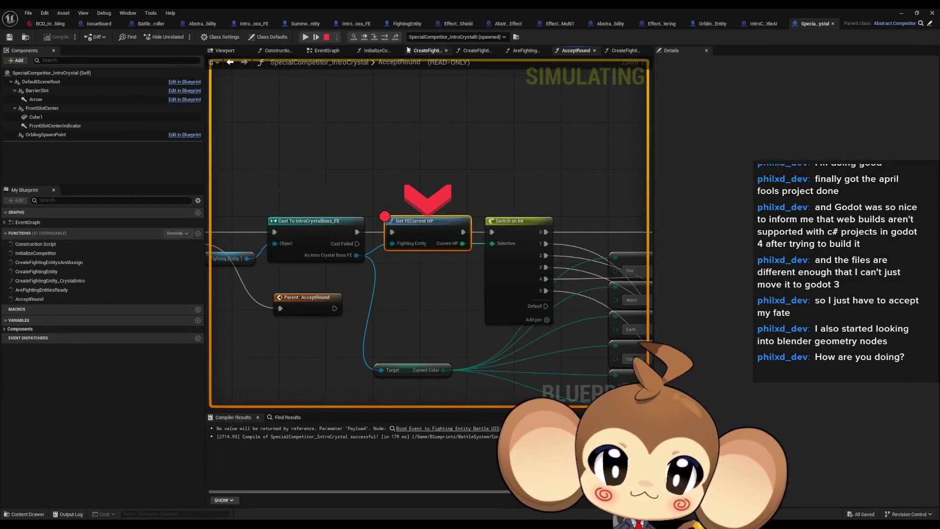
click(384, 37)
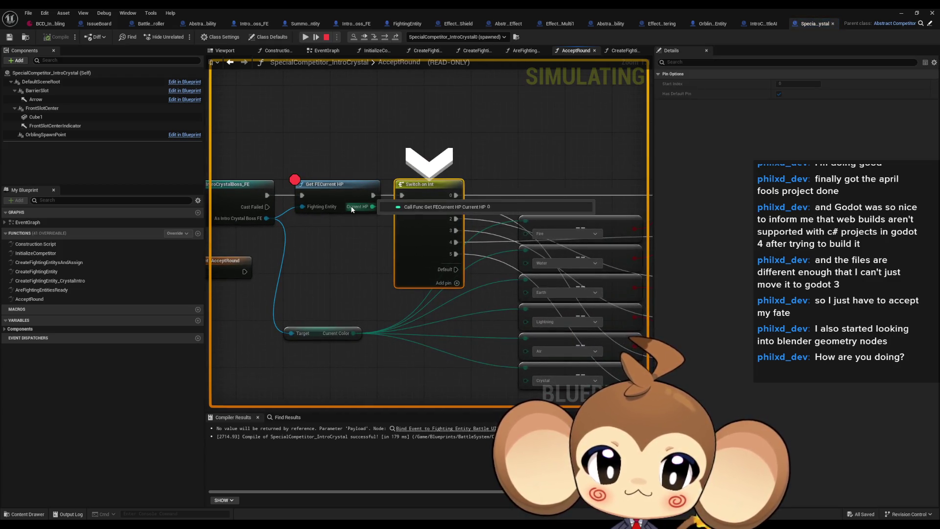
click(386, 39)
click(386, 40)
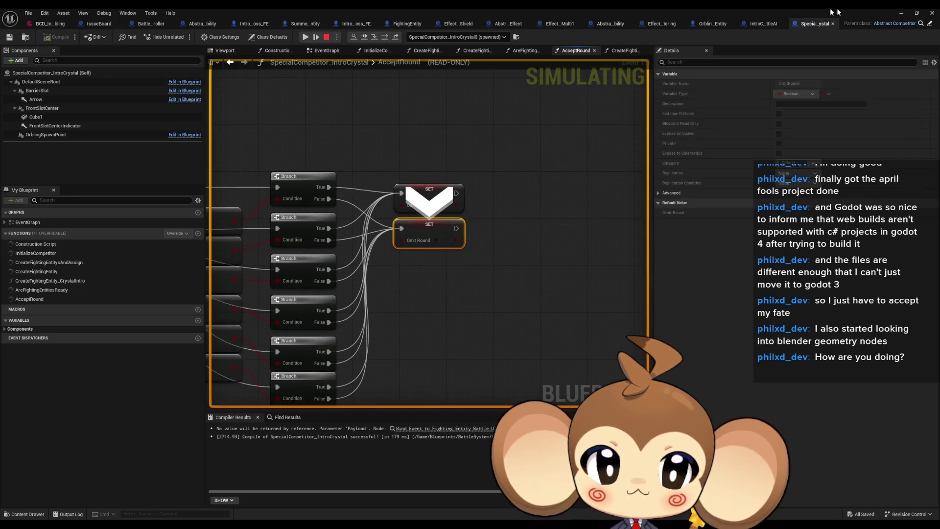
click(900, 14)
click(184, 37)
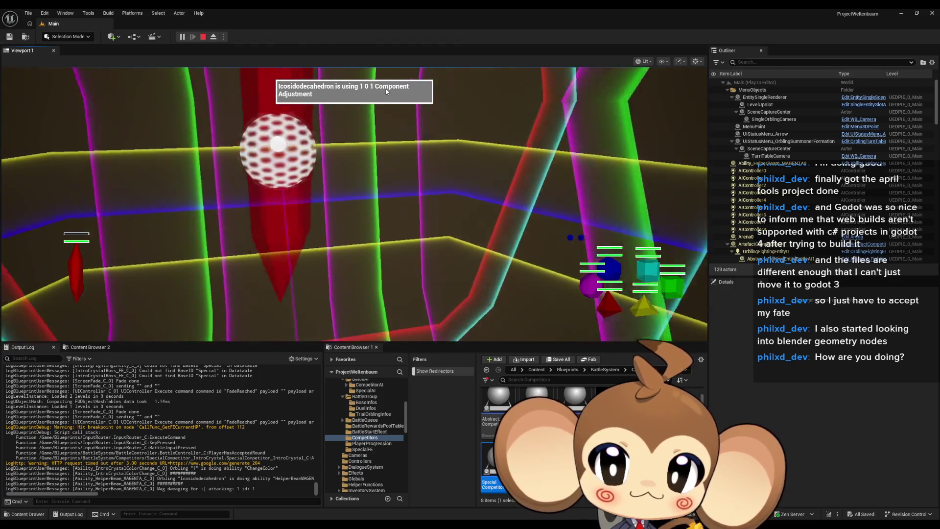
- Toggle the fullscreen game view, step again to Omit Round, and open the Get FECurrent HP node's options
key(F11)
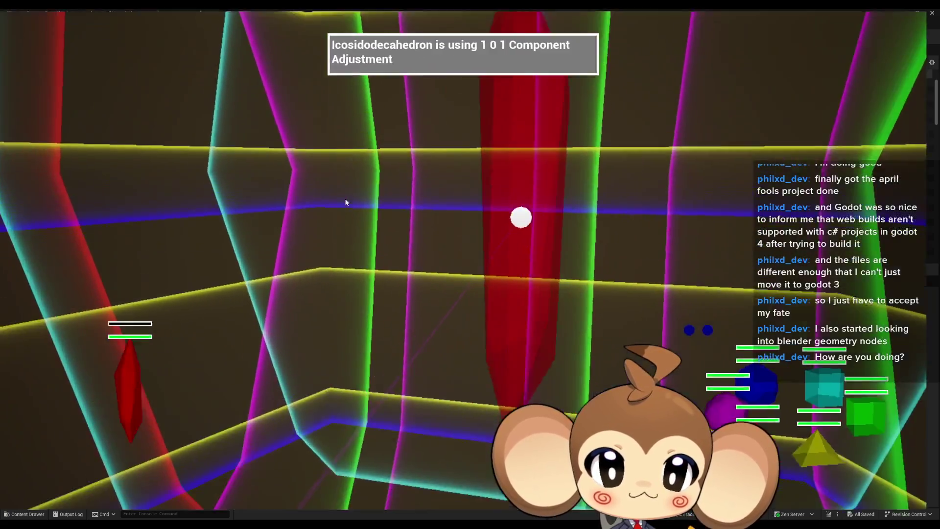
key(F11)
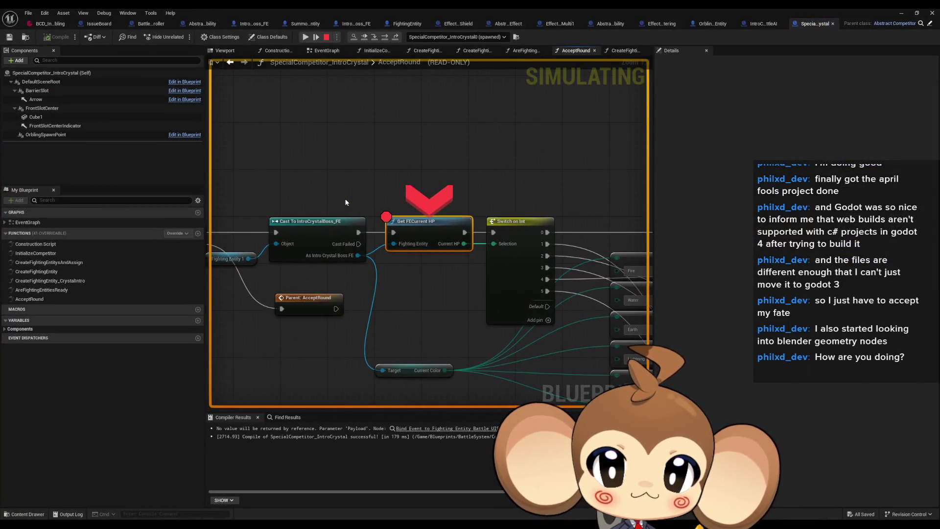
click(385, 37)
click(385, 37)
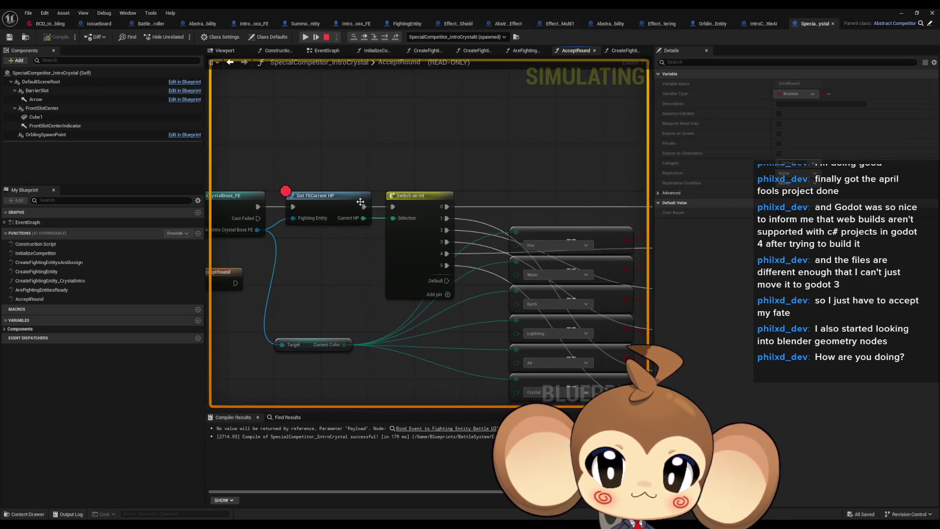
right_click(347, 209)
click(901, 13)
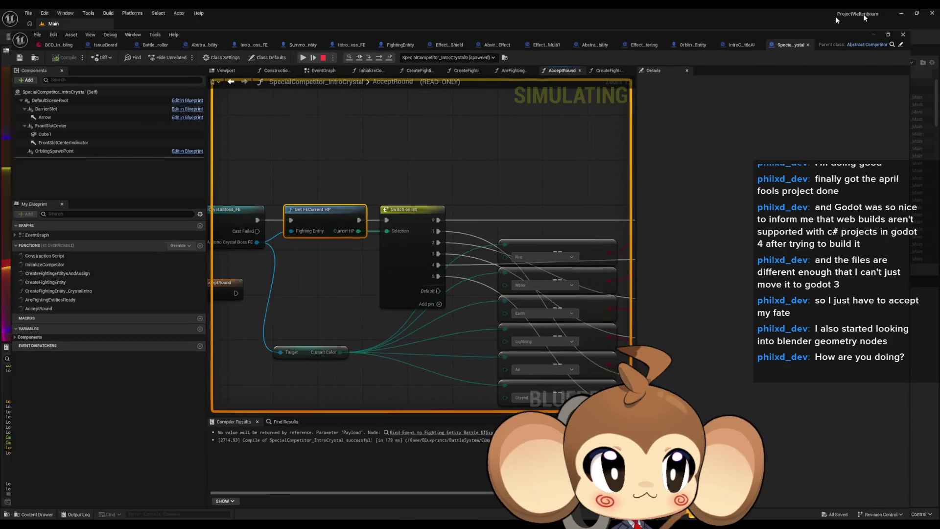
- Resume, then end the play session with Escape and bring up FightingEntity's graph
click(183, 37)
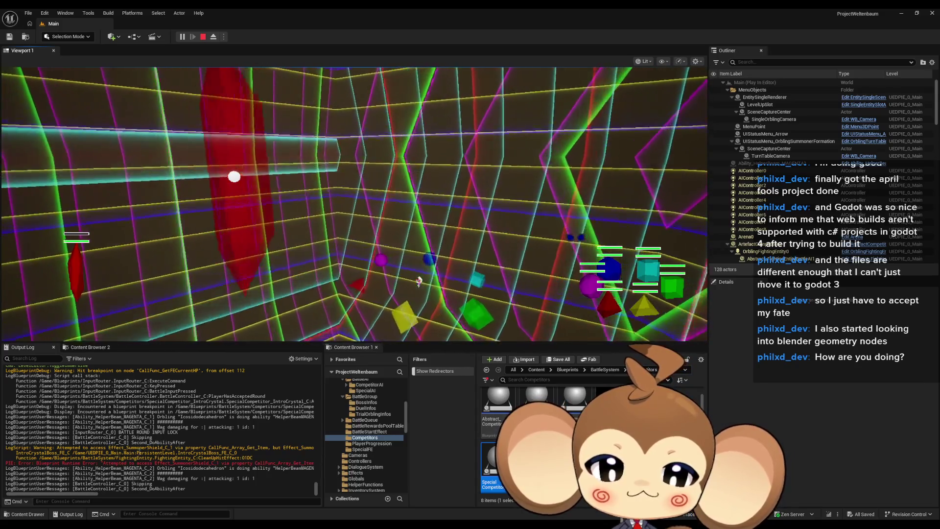
mouse_move(85, 495)
mouse_down()
mouse_move(169, 500)
mouse_move(78, 505)
mouse_up()
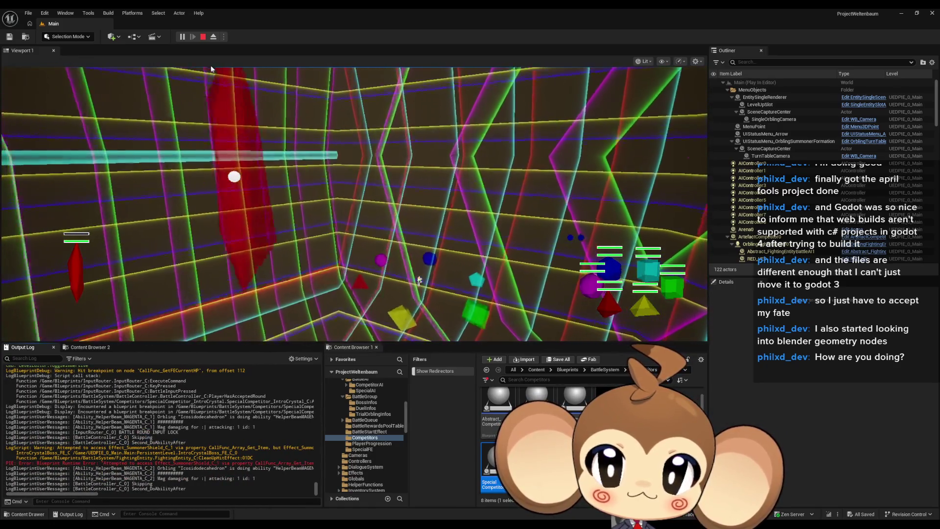
key(Escape)
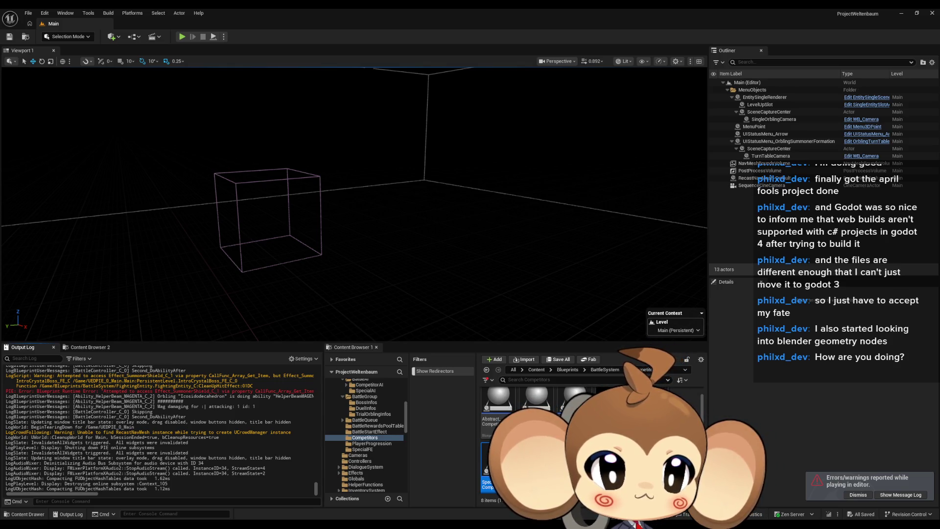
click(162, 391)
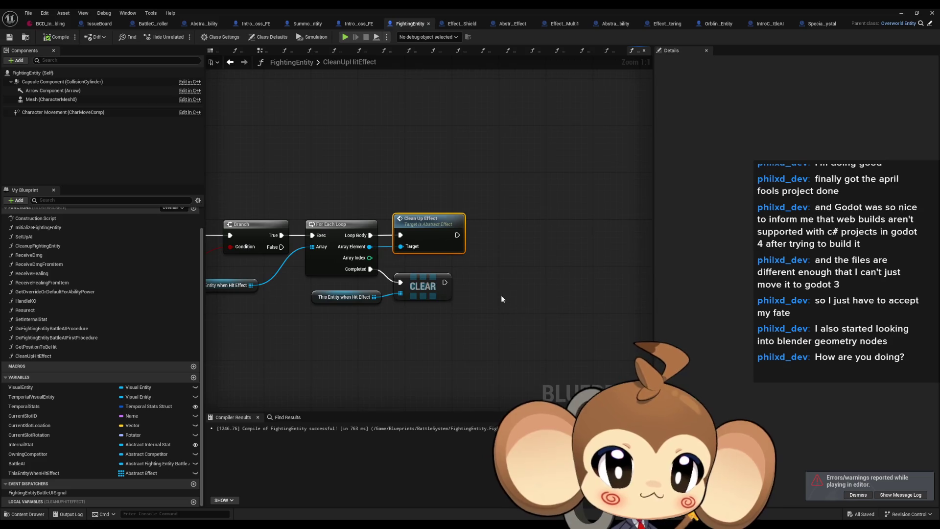
- Pan to CleanUpHitEffect and add an Is Valid node from Array Element
mouse_move(501, 289)
mouse_down()
mouse_move(627, 298)
mouse_move(562, 275)
mouse_up()
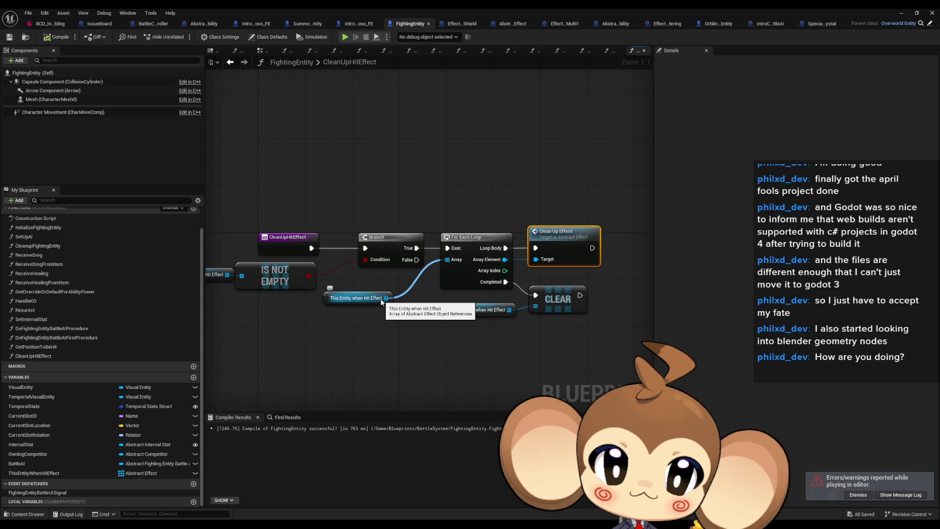
mouse_move(402, 252)
mouse_down()
mouse_move(486, 261)
mouse_move(281, 255)
mouse_up()
drag(380, 263, 468, 292)
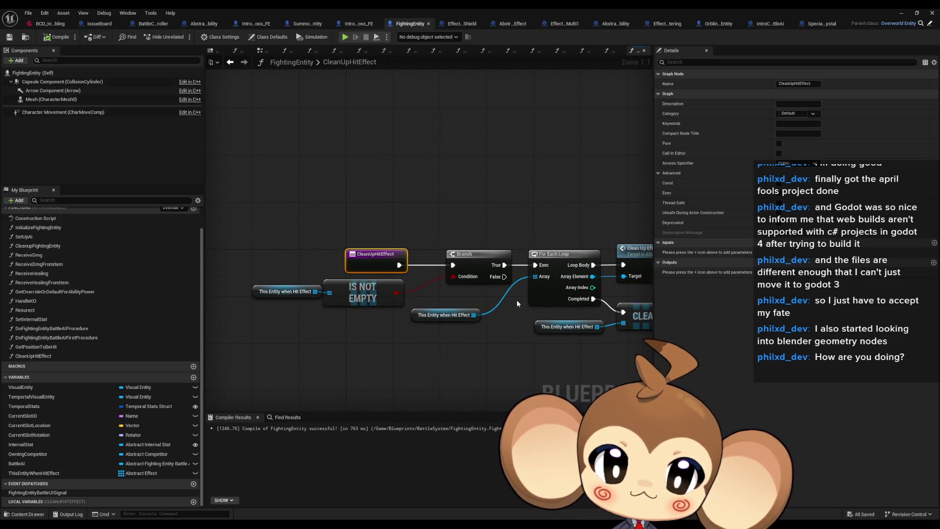
drag(515, 300, 453, 306)
drag(527, 282, 526, 198)
text(calid)
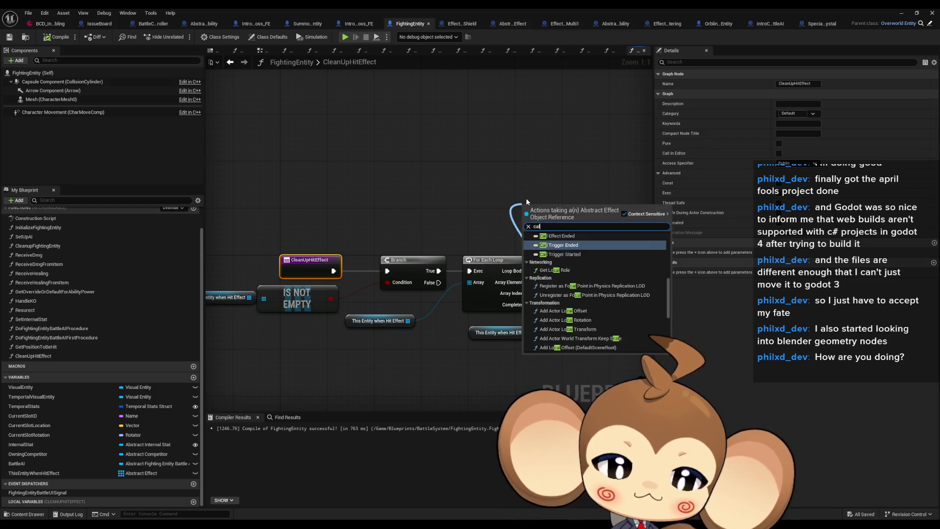
key(BackSpace)
key(BackSpace)
key(BackSpace)
text(valid)
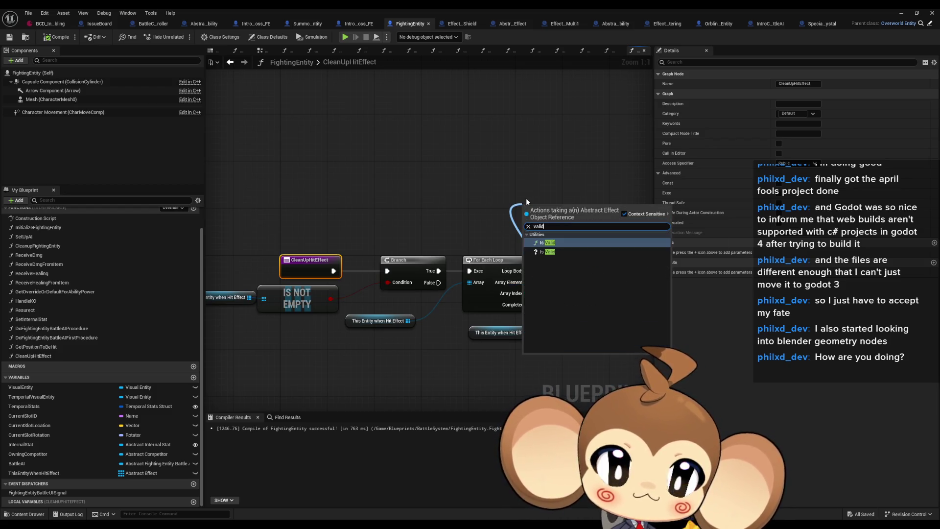
key(Return)
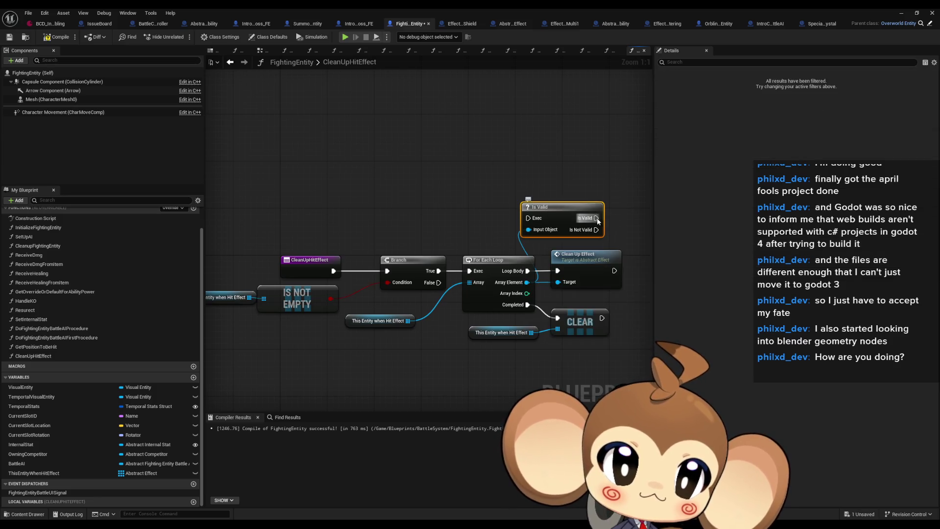
- Wire Loop Body through Is Valid into Clean Up Effect and line the nodes up with the loop
drag(527, 271, 528, 217)
mouse_move(593, 266)
mouse_down()
mouse_move(647, 216)
mouse_move(565, 214)
mouse_up()
ctrl+click(473, 211)
mouse_move(473, 211)
mouse_down()
mouse_move(509, 255)
mouse_move(501, 263)
mouse_up()
click(473, 197)
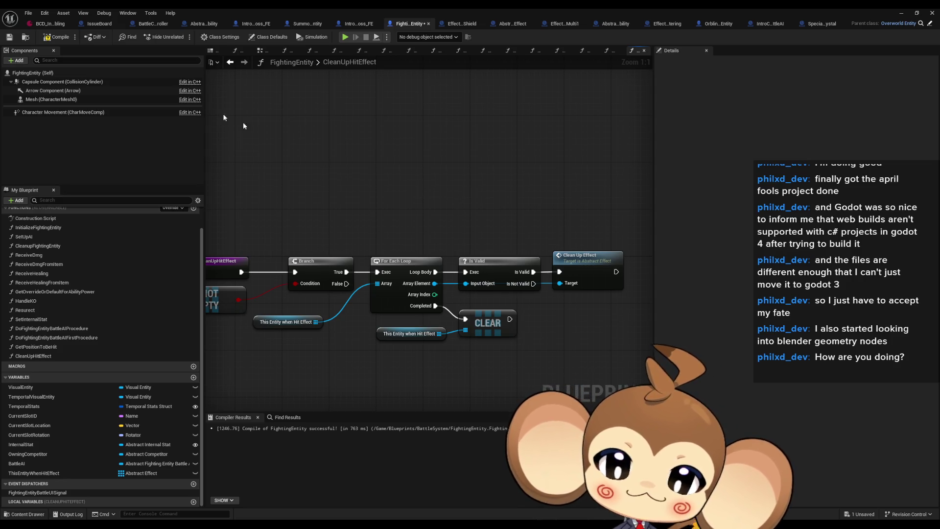
click(901, 13)
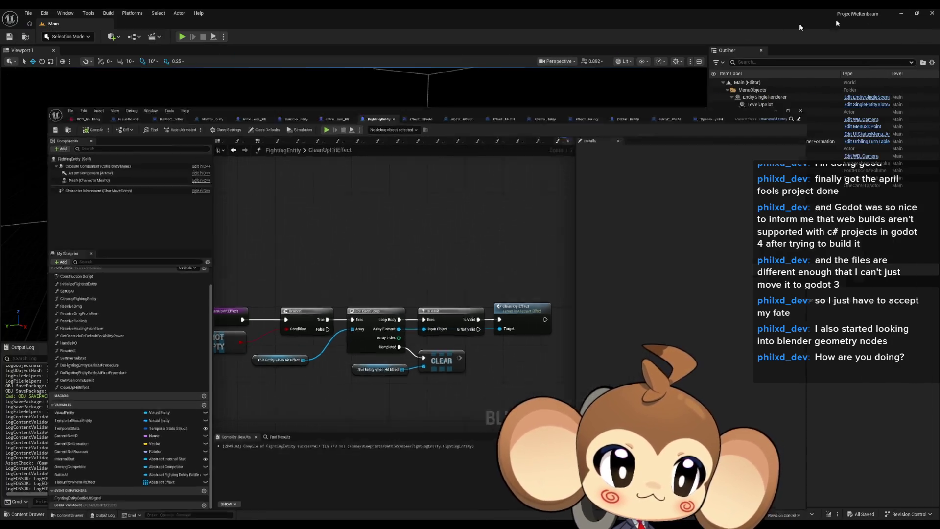
- Start Play-in-Editor with Alt+P and briefly filter the Outliner by 'eff', then clear it
key(alt+p)
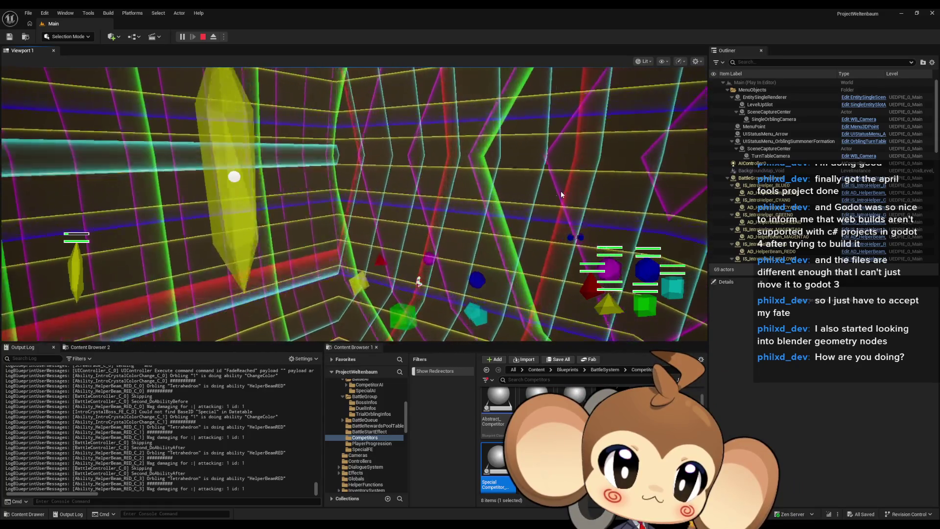
click(765, 62)
text(eff)
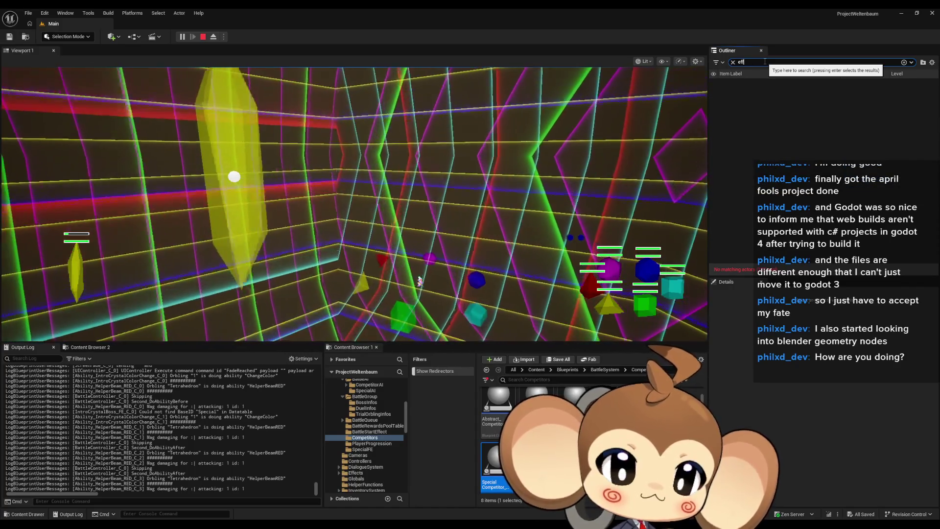
key(BackSpace)
key(BackSpace)
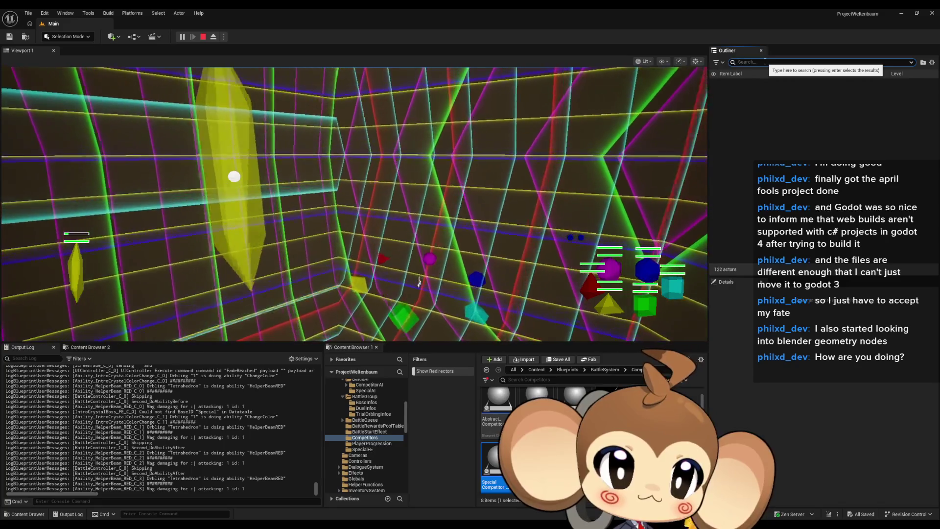
key(BackSpace)
- Open the Blueprint Debugger via Tools > Debug
click(88, 13)
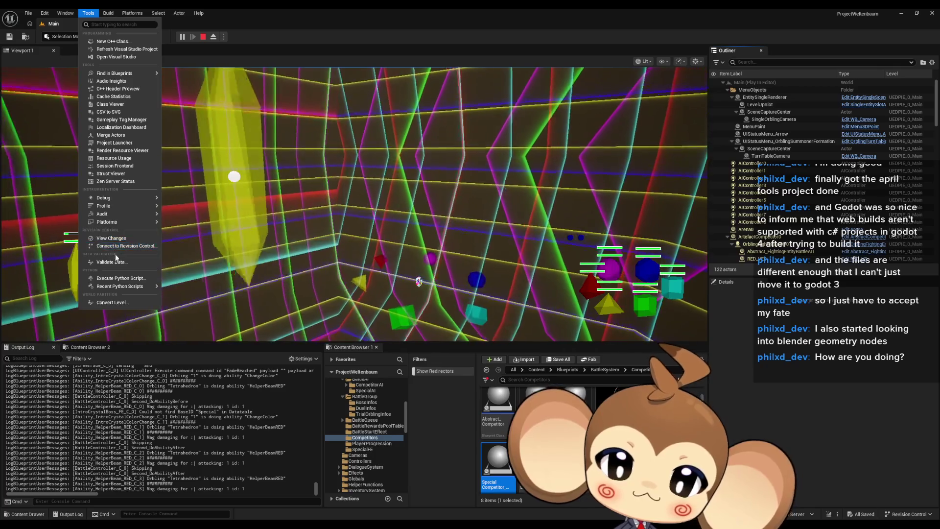
mouse_move(123, 198)
click(191, 220)
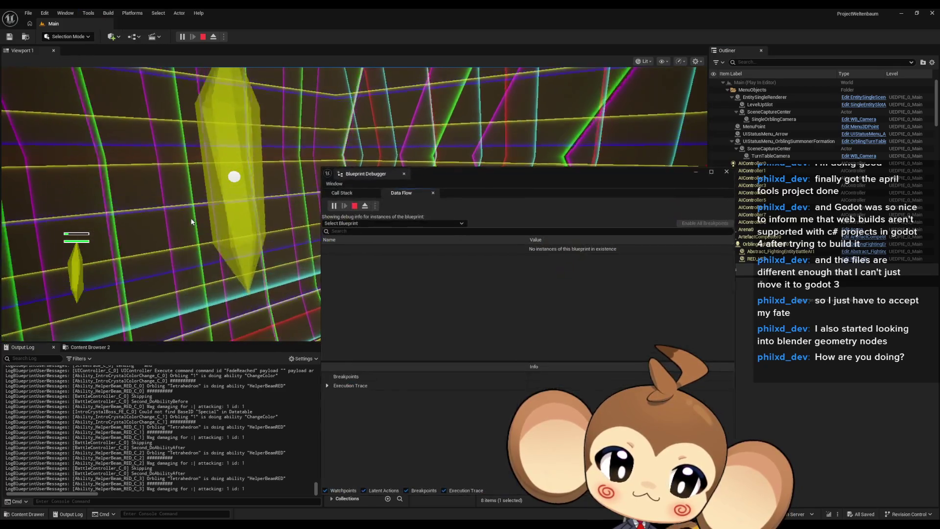
- Choose SpecialCompetitor_IntroCrystal as the debugged blueprint after trying FVE_IntroCrystal
mouse_move(430, 173)
mouse_down()
mouse_move(621, 227)
mouse_move(426, 91)
mouse_up()
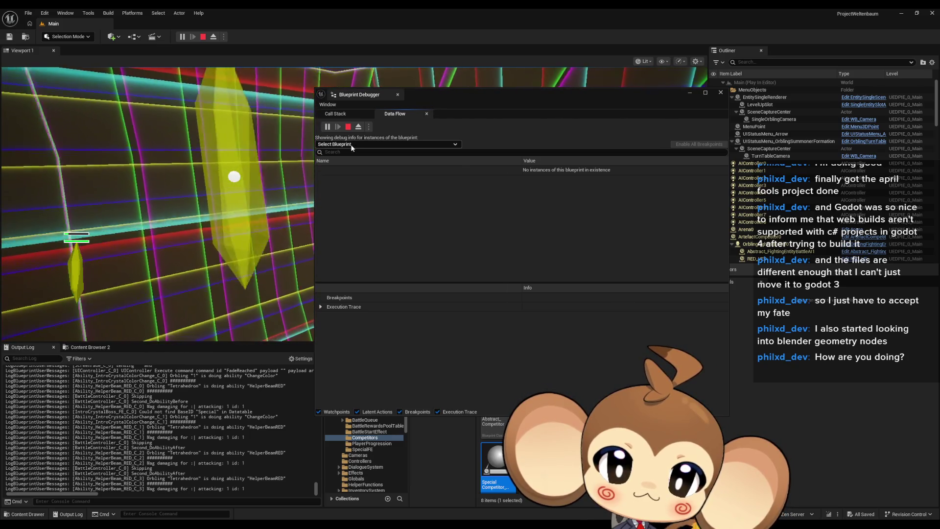
click(356, 145)
text(crysta)
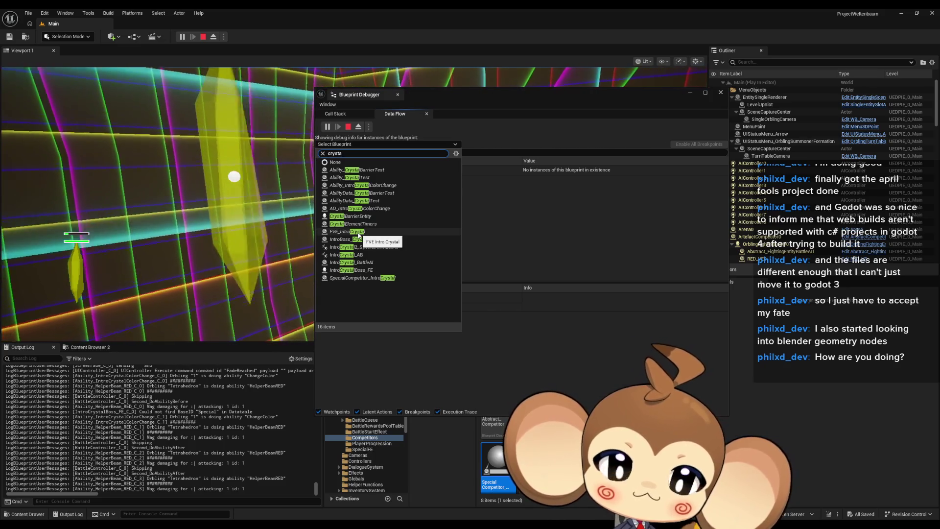
click(358, 231)
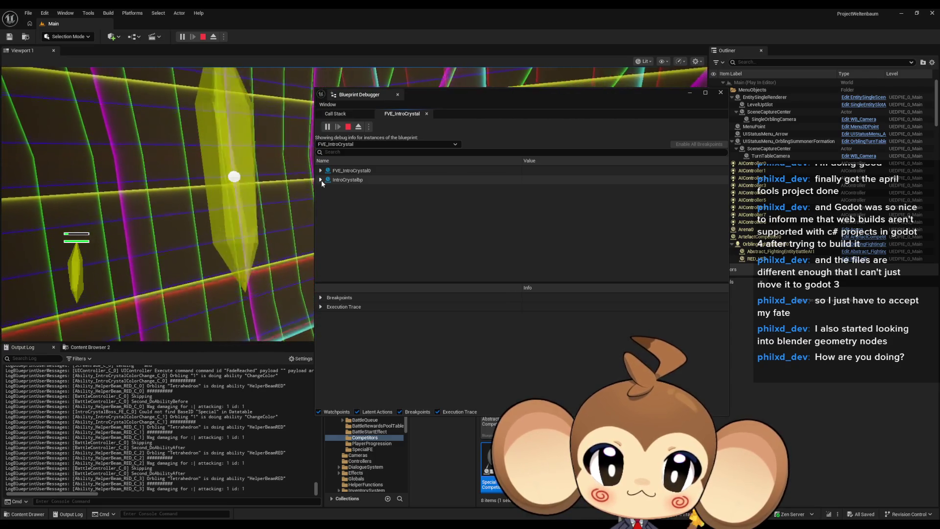
click(346, 145)
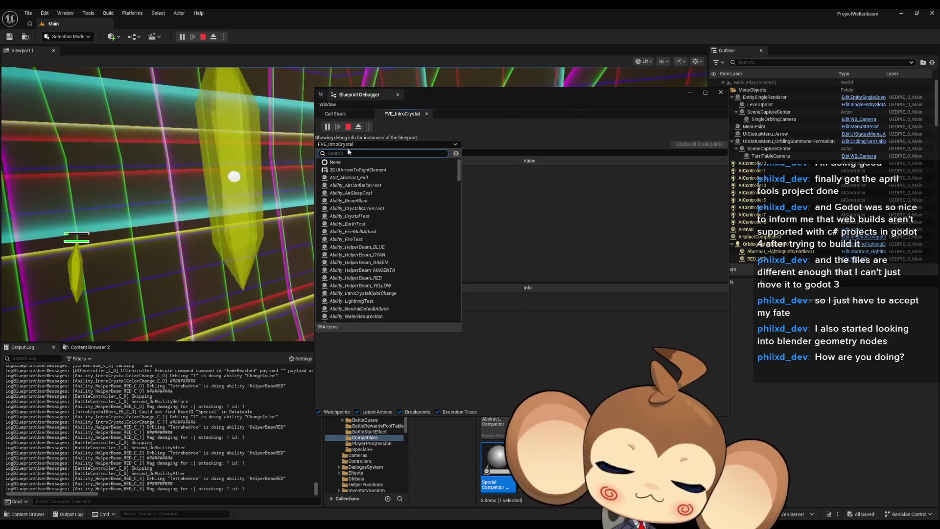
text(cspecial)
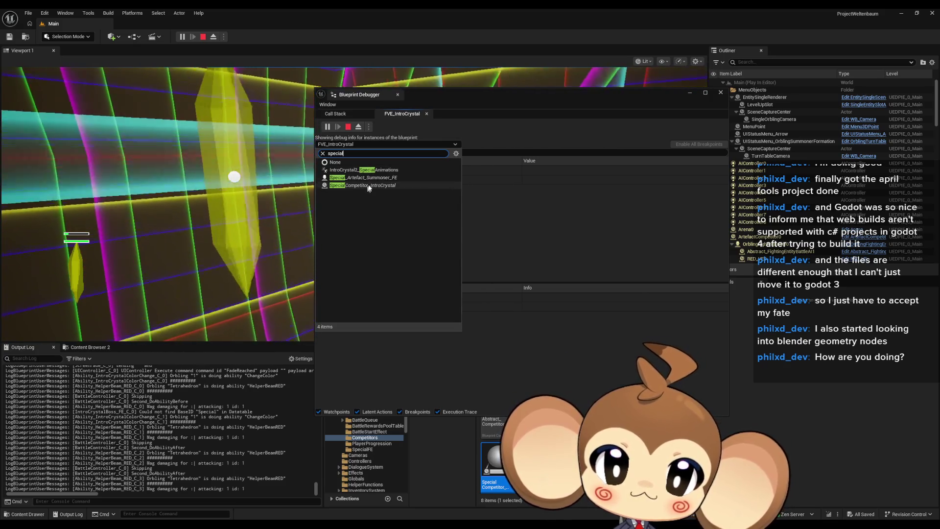
click(370, 186)
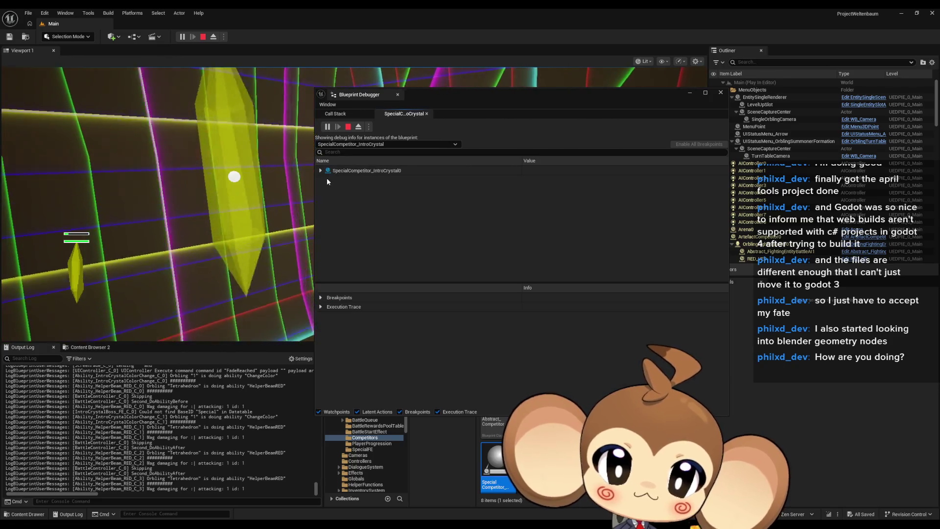
- Expand the SpecialCompetitor_IntroCrystal0 instance and Fighting Entity 1, scroll its variables, then close the debugger
click(320, 171)
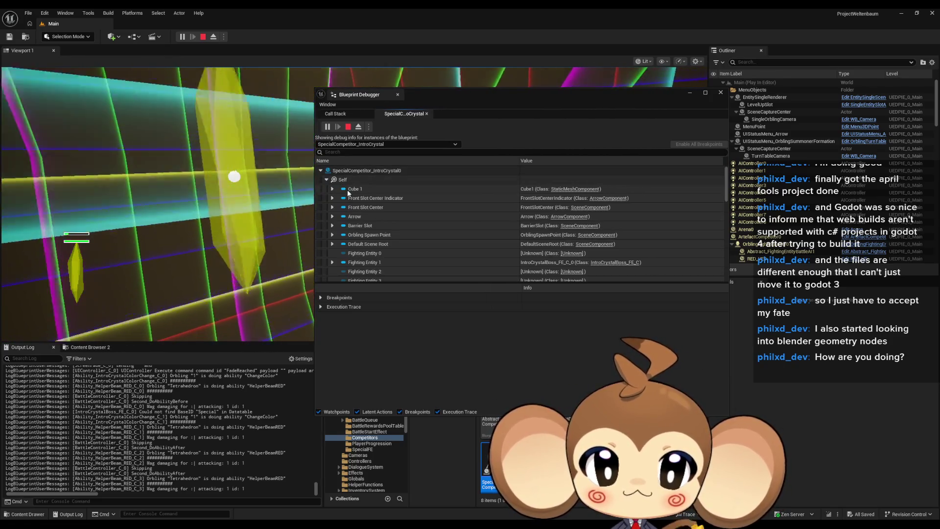
scroll(379, 200, down, 2)
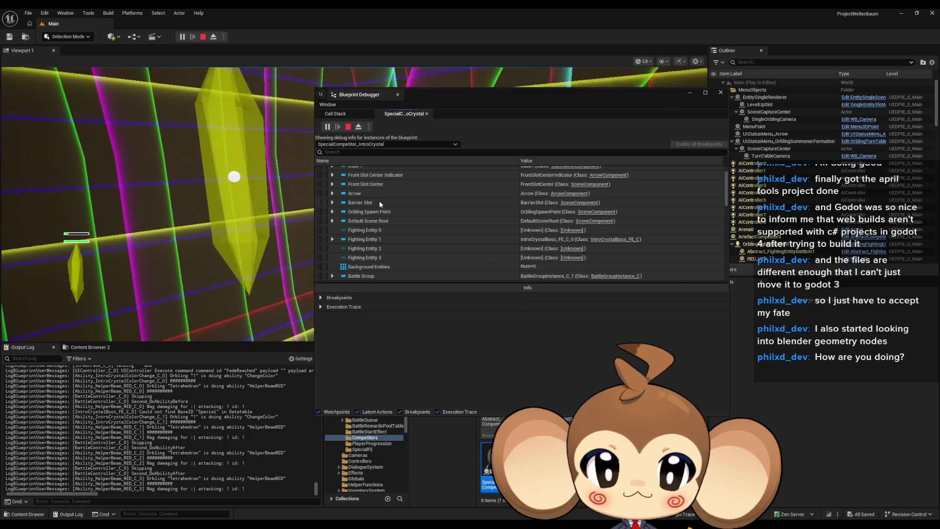
click(332, 239)
scroll(381, 221, down, 4)
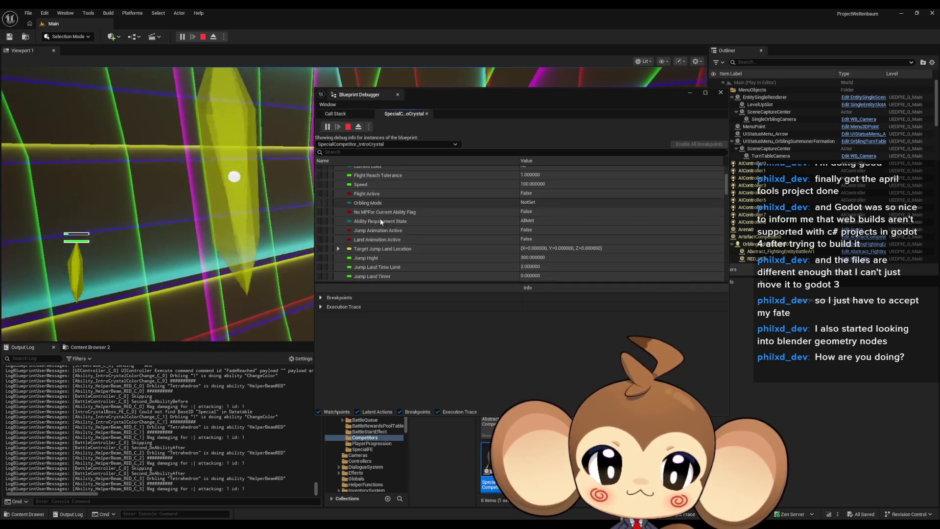
scroll(381, 221, down, 5)
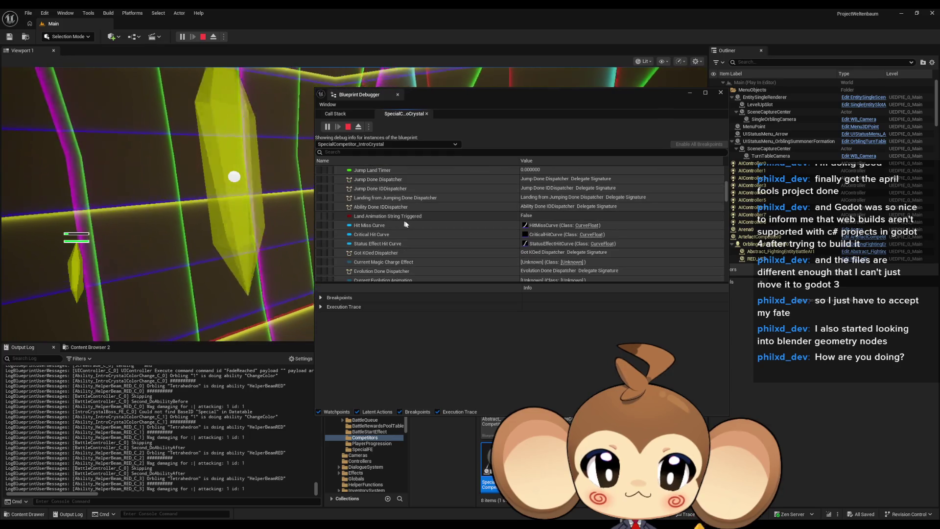
scroll(406, 223, down, 5)
scroll(408, 224, down, 4)
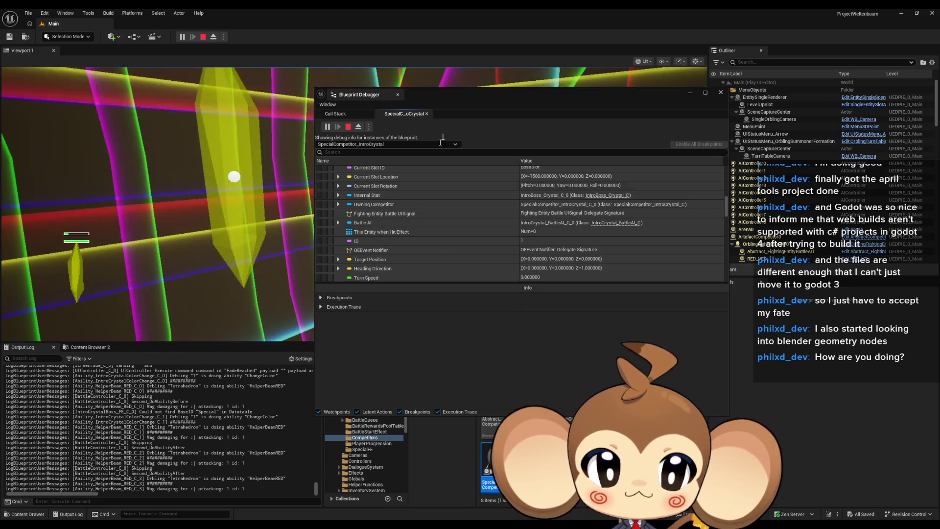
click(417, 281)
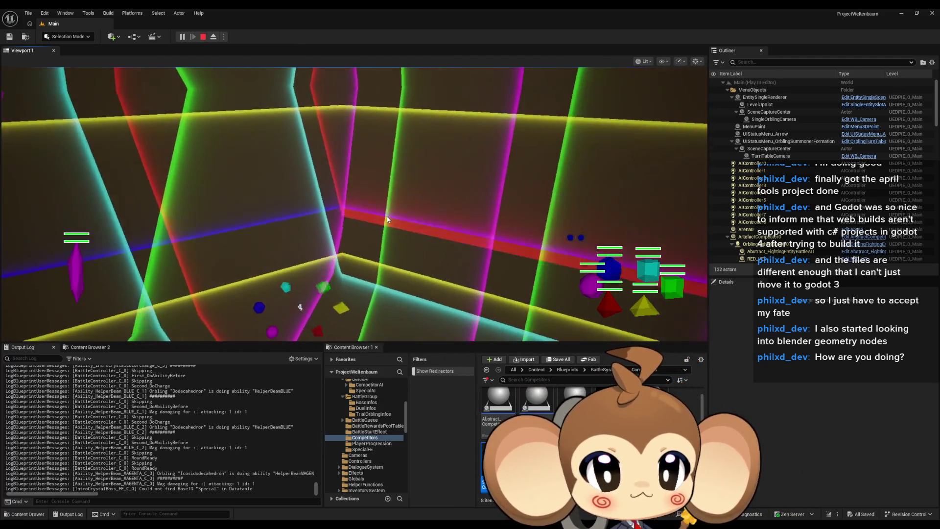
- Filter the Outliner actor list by 'eff' while the battle runs
click(747, 62)
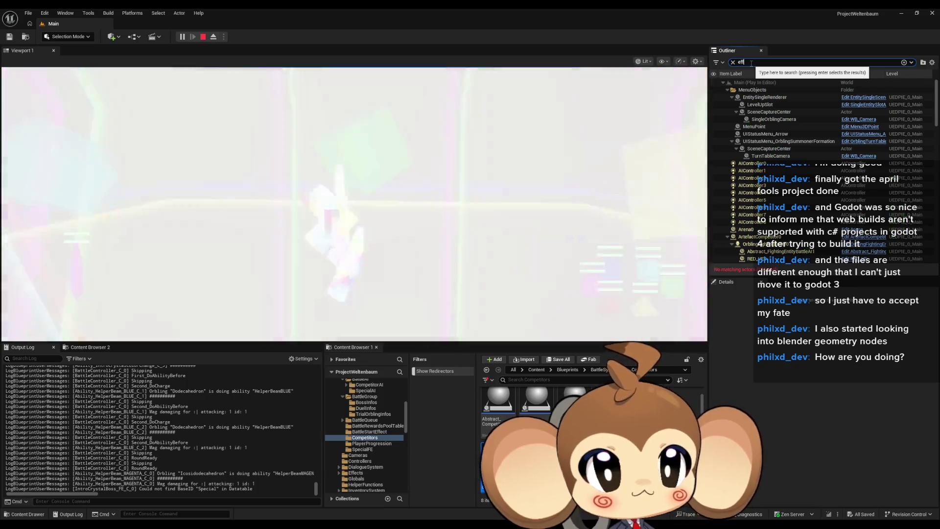
text(eff)
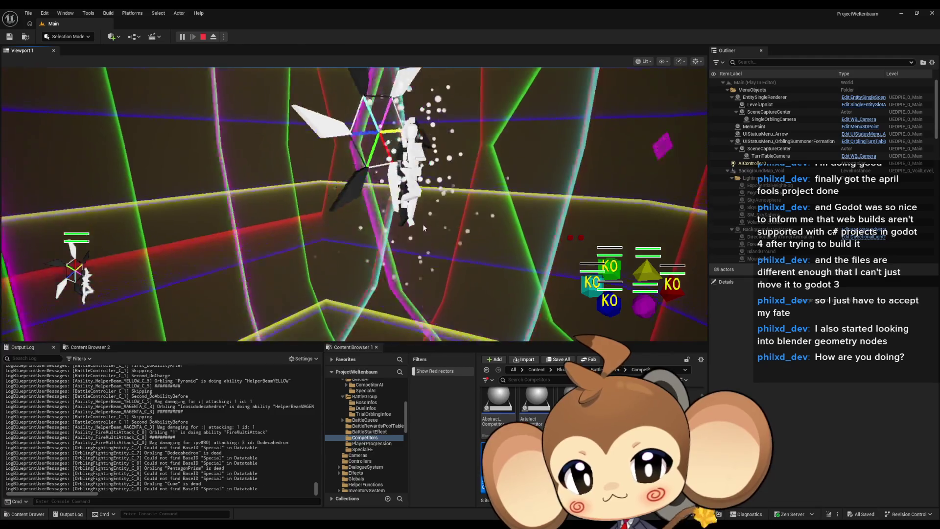
- Stop the play-test and return to the IssueBoard blueprint's comment notes
click(202, 37)
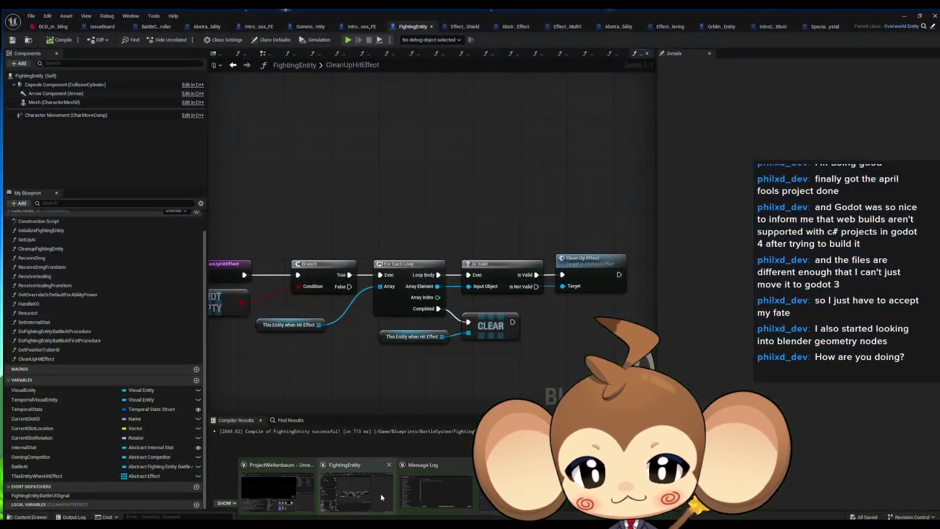
click(381, 493)
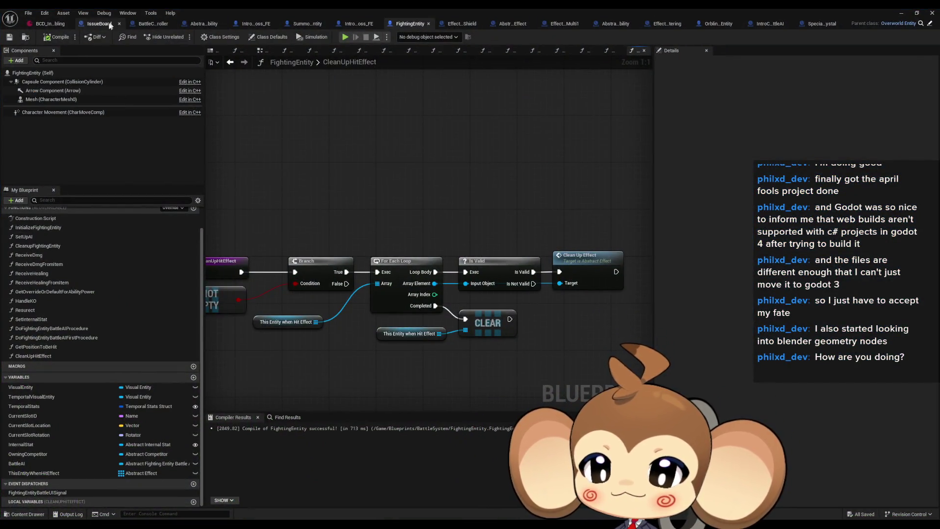
click(111, 25)
click(556, 237)
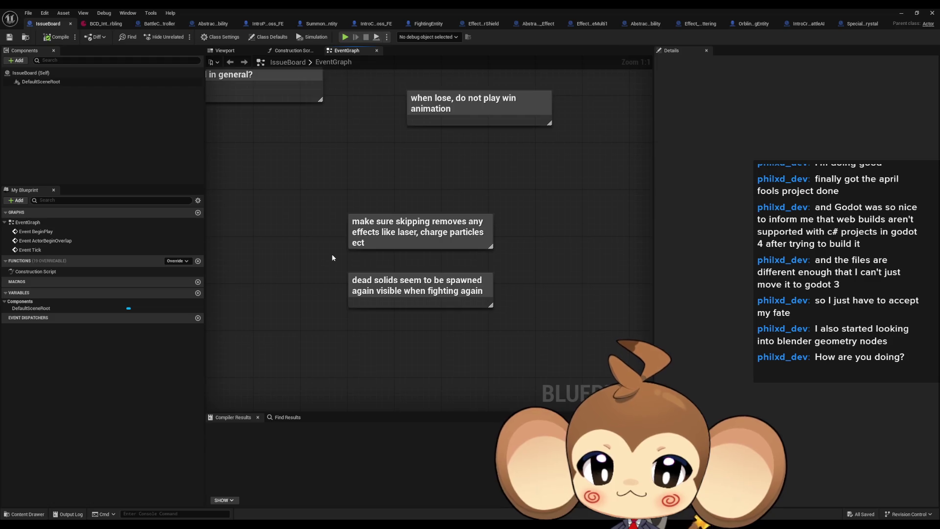
- Delete the skipping-effects note and move the dead solids note up the graph
drag(294, 167, 478, 252)
key(Delete)
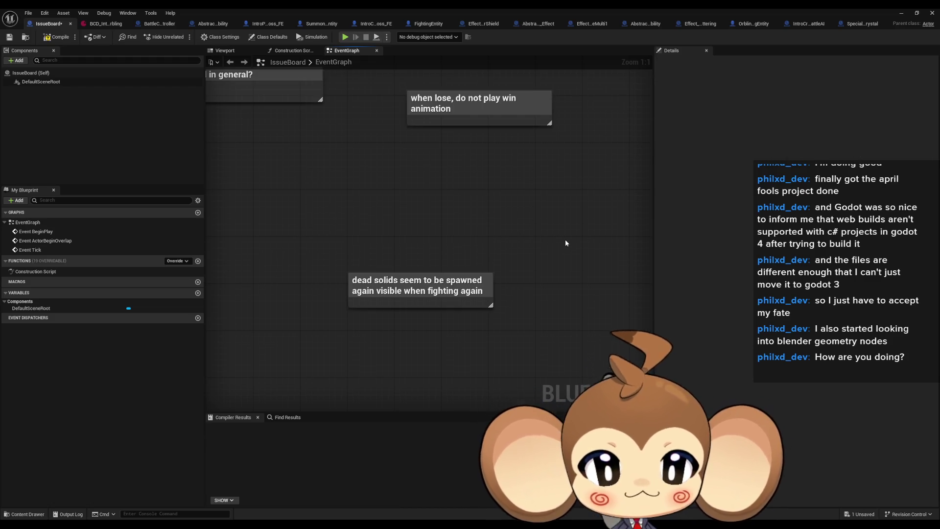
drag(413, 290, 413, 183)
click(420, 266)
drag(420, 265, 431, 345)
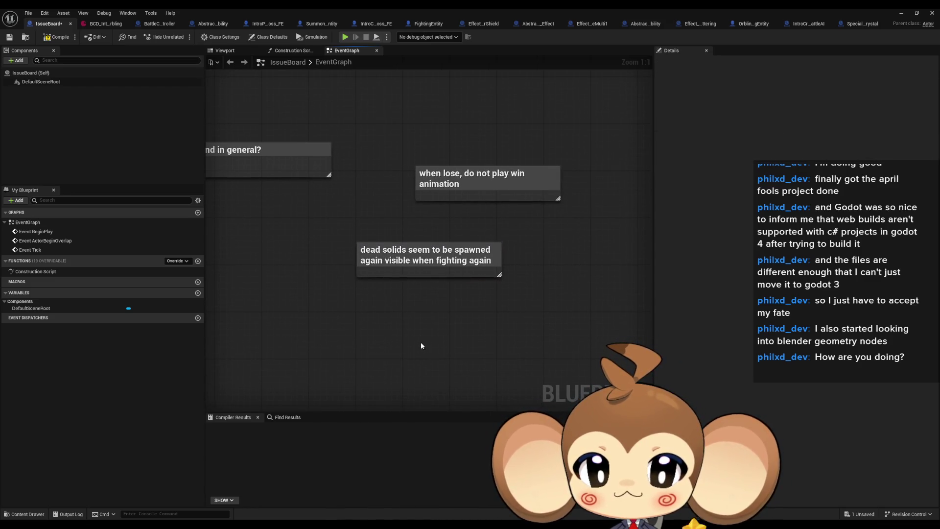
click(425, 260)
- Switch to BattleController and open its 1_ExplosionDoneListener graph
click(275, 301)
click(155, 25)
click(404, 299)
scroll(164, 316, up, 5)
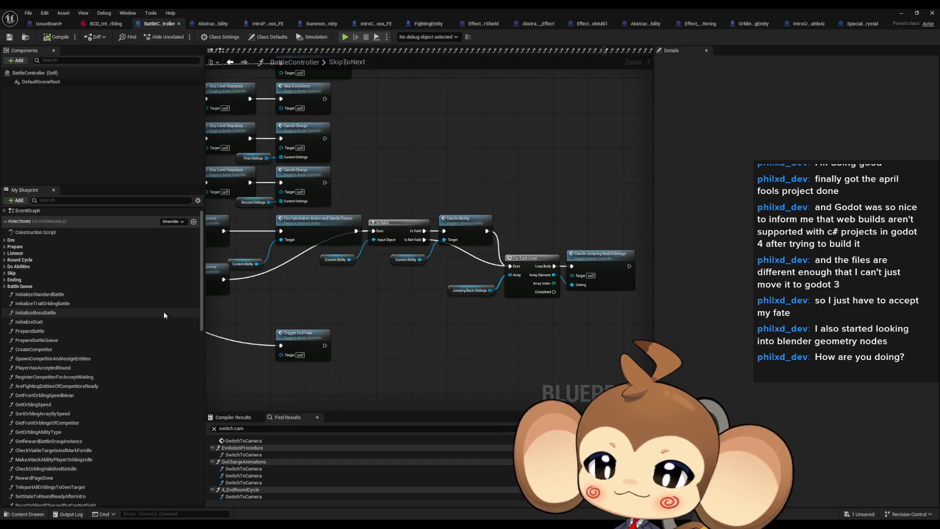
scroll(122, 320, up, 1)
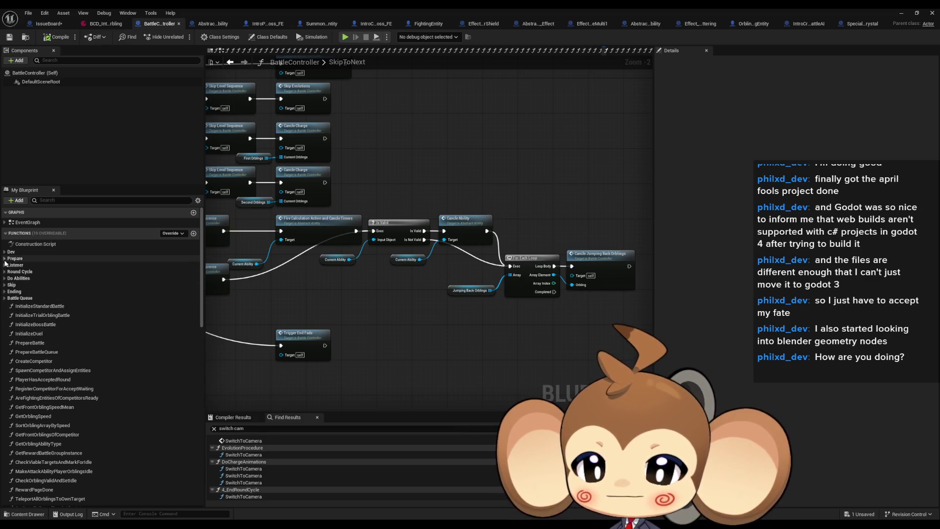
double_click(52, 269)
scroll(433, 300, up, 3)
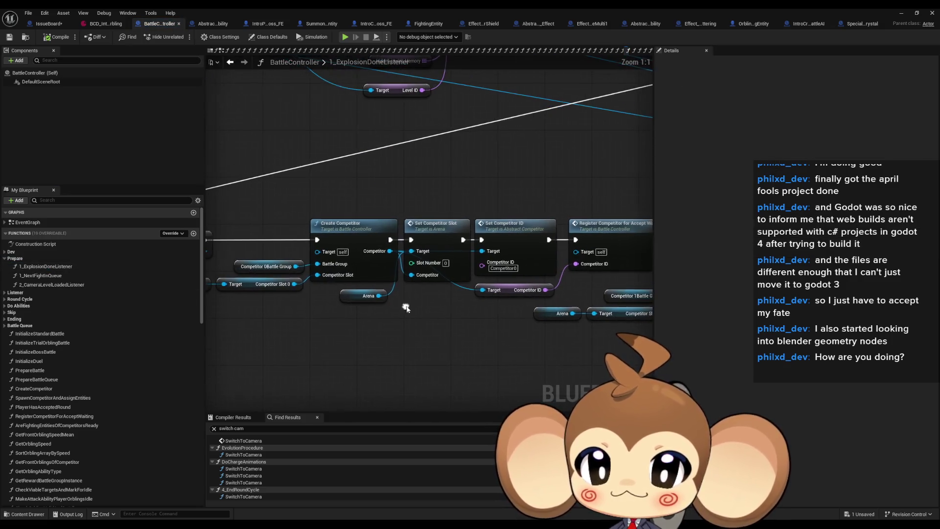
- Follow CreateCompetitor into SpawnCompetitorAndAssignEntities, inspect SpawnActor and Initialize Competitor, then restore the window
click(361, 233)
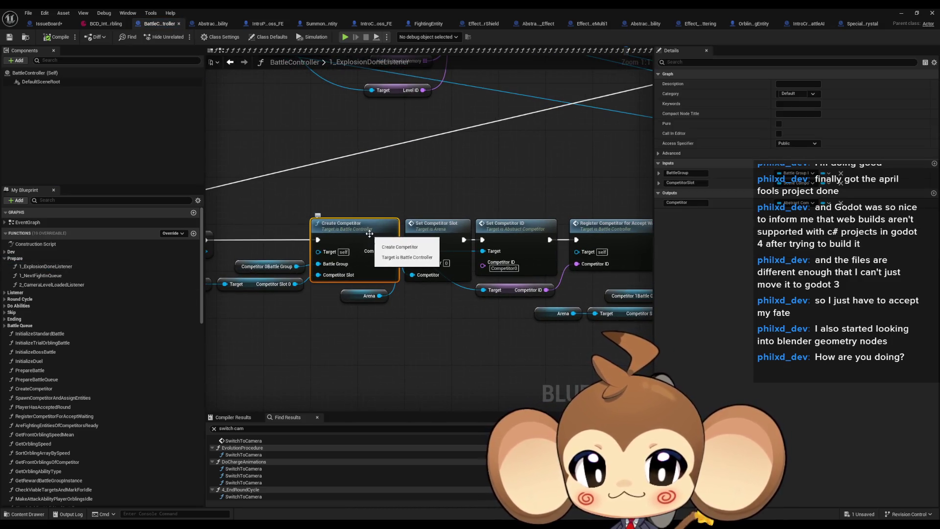
double_click(369, 234)
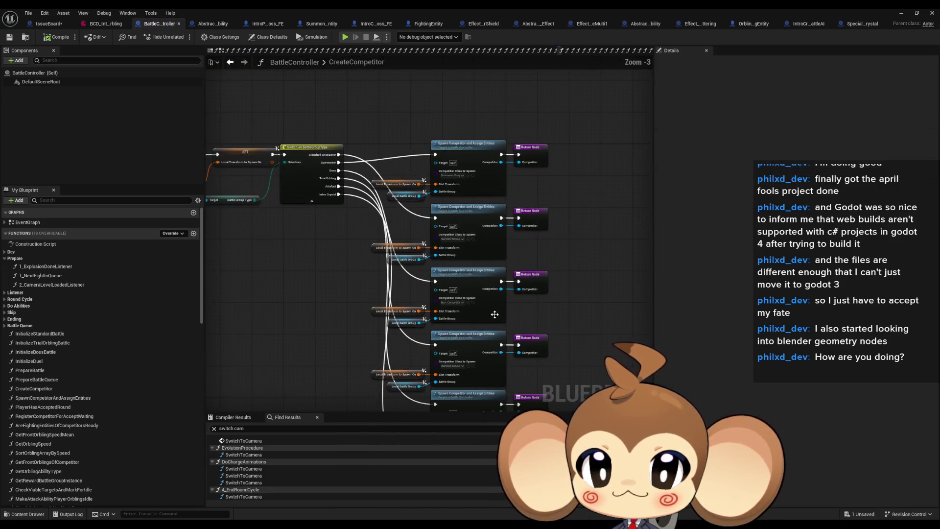
drag(351, 254, 511, 313)
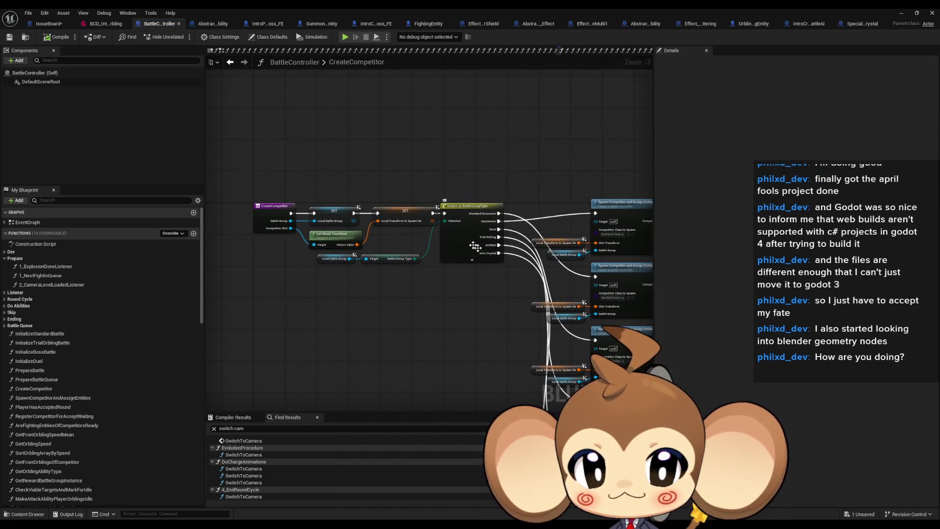
scroll(470, 244, up, 3)
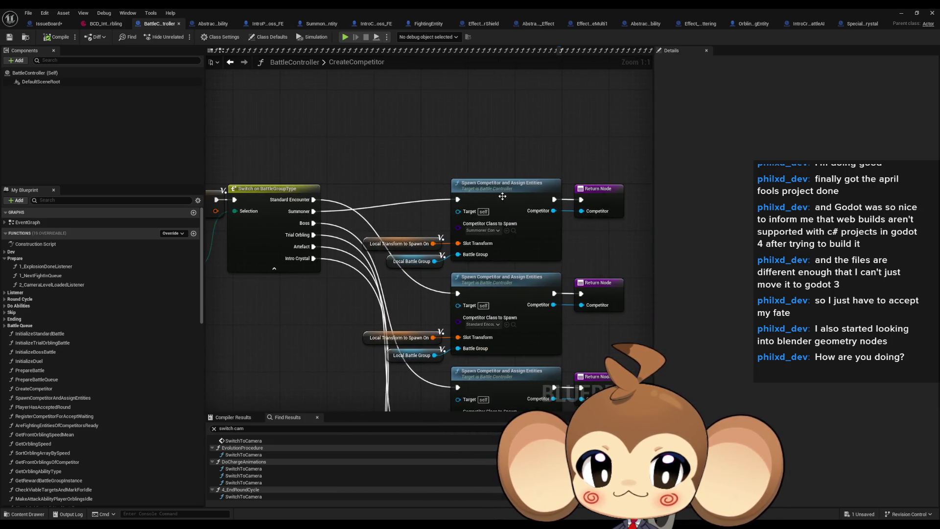
double_click(502, 197)
scroll(439, 304, up, 4)
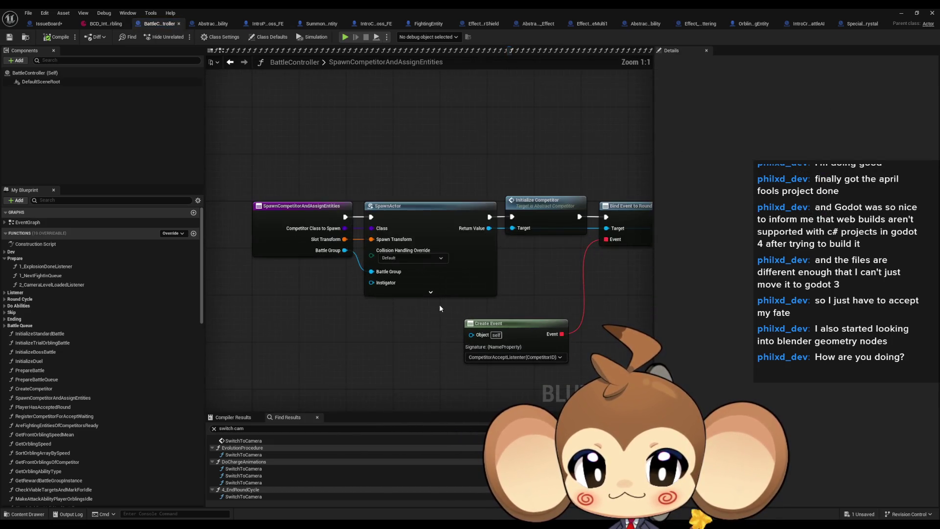
drag(417, 184, 449, 247)
drag(529, 167, 555, 245)
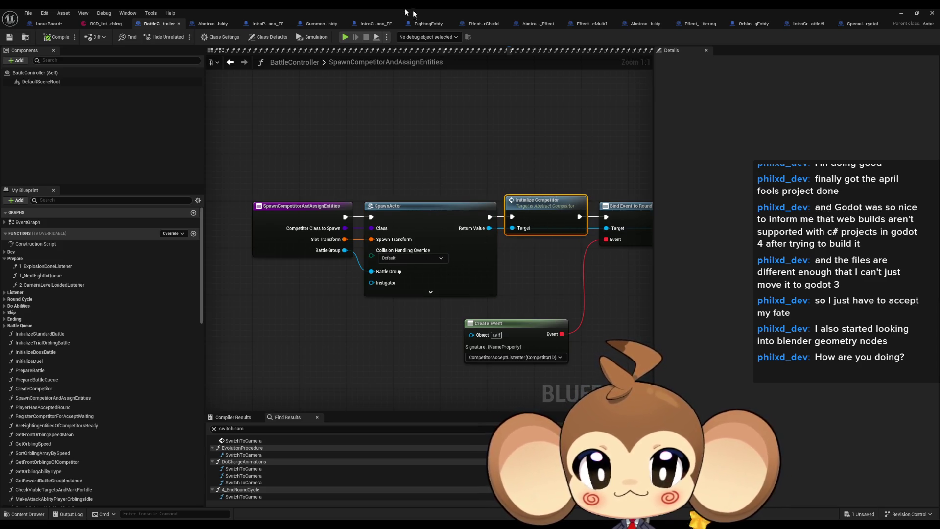
double_click(381, 8)
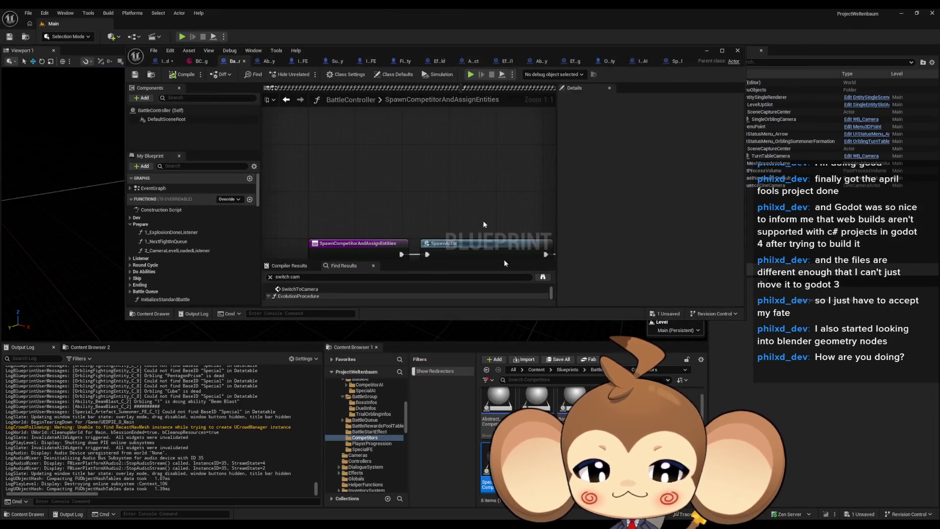
- Open ArtefactCompetitor and close the extra blueprint tabs, including the intro boss and Abstract_Ability
double_click(551, 413)
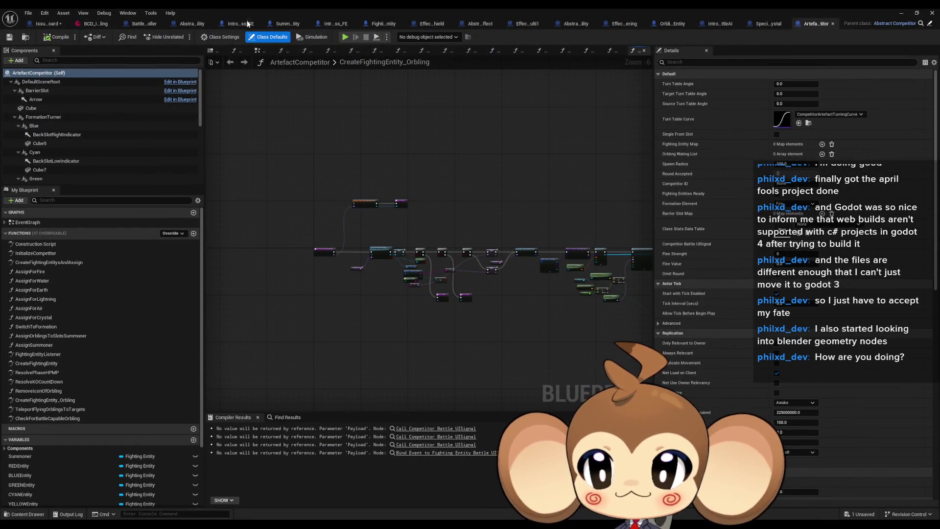
click(423, 24)
click(427, 25)
click(428, 25)
click(427, 24)
click(436, 25)
click(448, 26)
middle_click(448, 25)
middle_click(443, 24)
middle_click(438, 24)
middle_click(438, 24)
middle_click(375, 24)
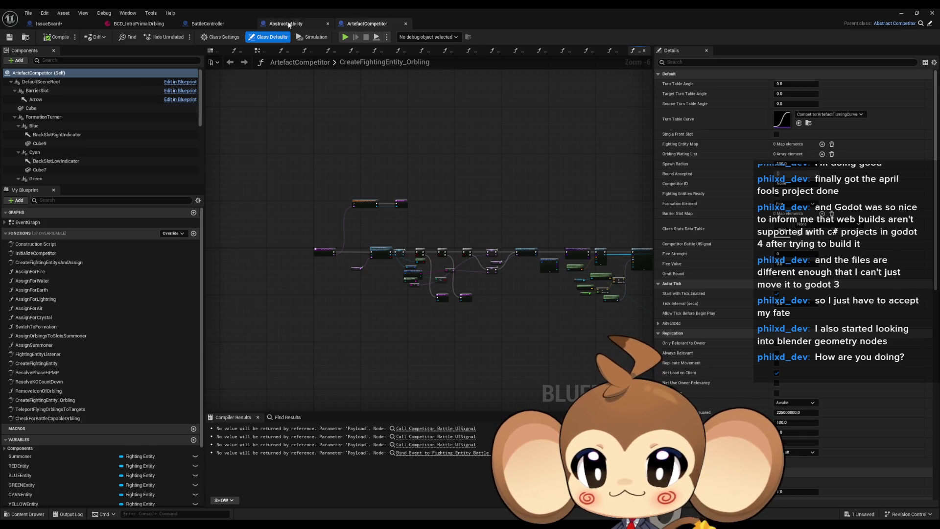
middle_click(284, 24)
- Open ArtefactCompetitor's InitializeCompetitor graph and its parent version in Abstract_Competitor
click(213, 25)
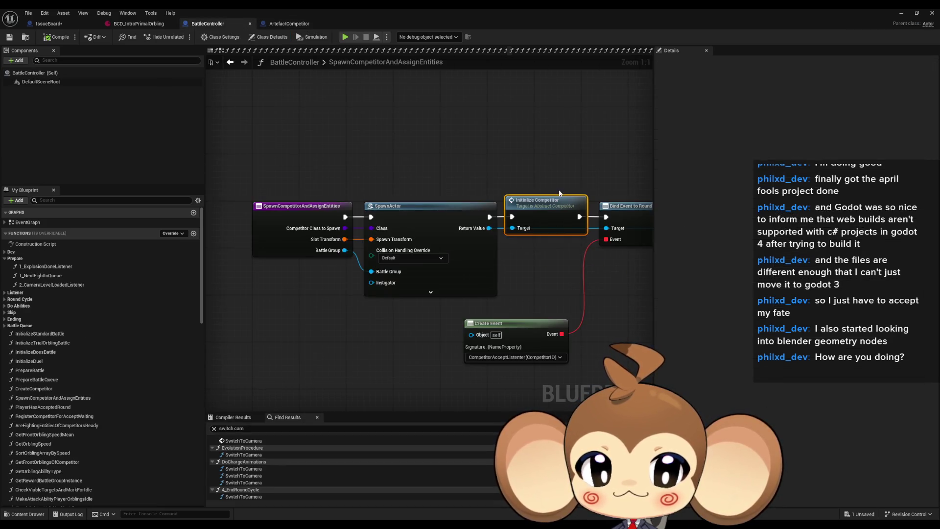
click(294, 23)
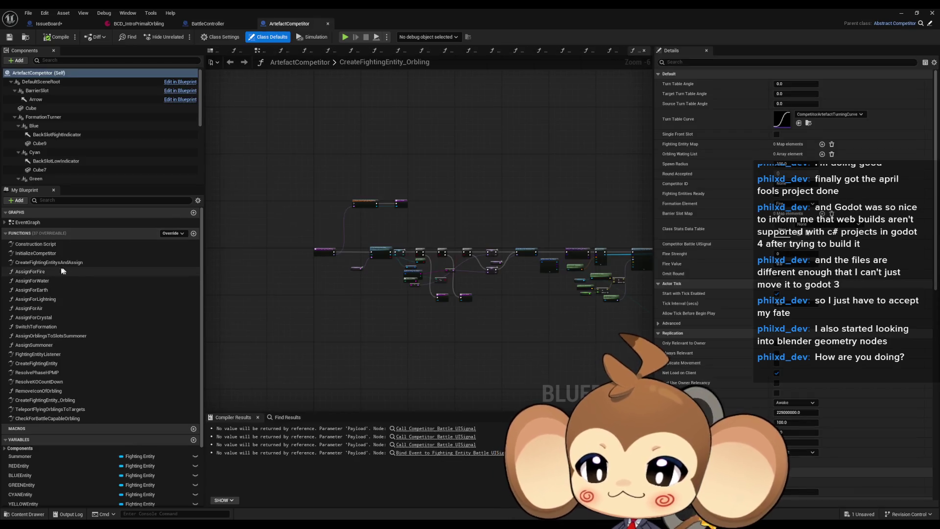
click(48, 255)
double_click(48, 258)
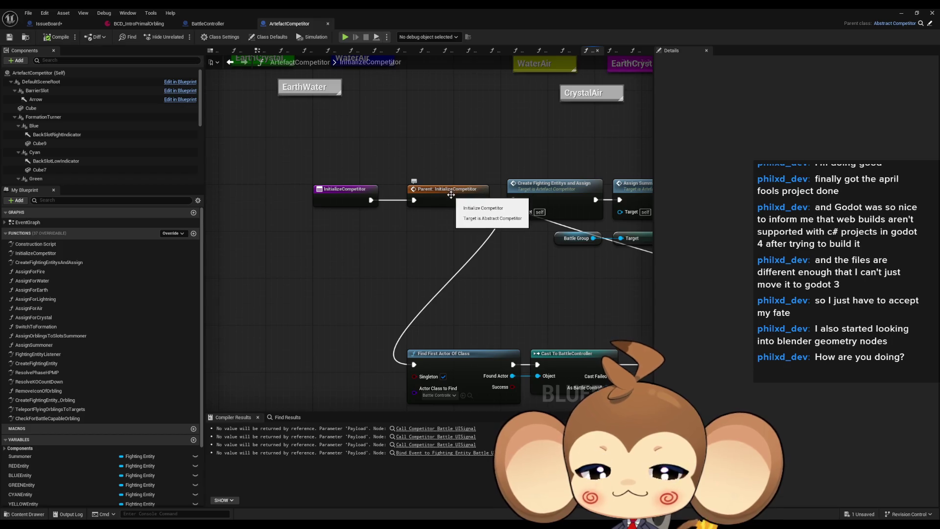
click(451, 195)
double_click(451, 195)
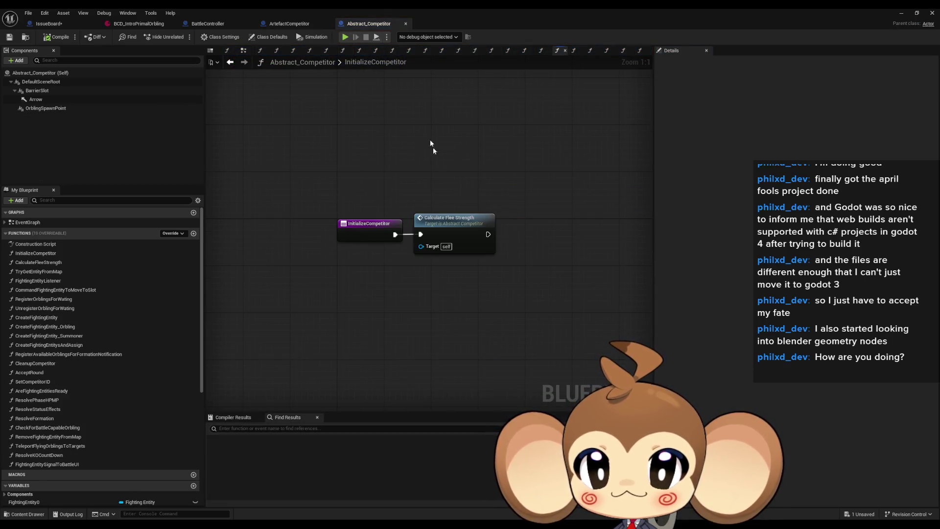
click(293, 24)
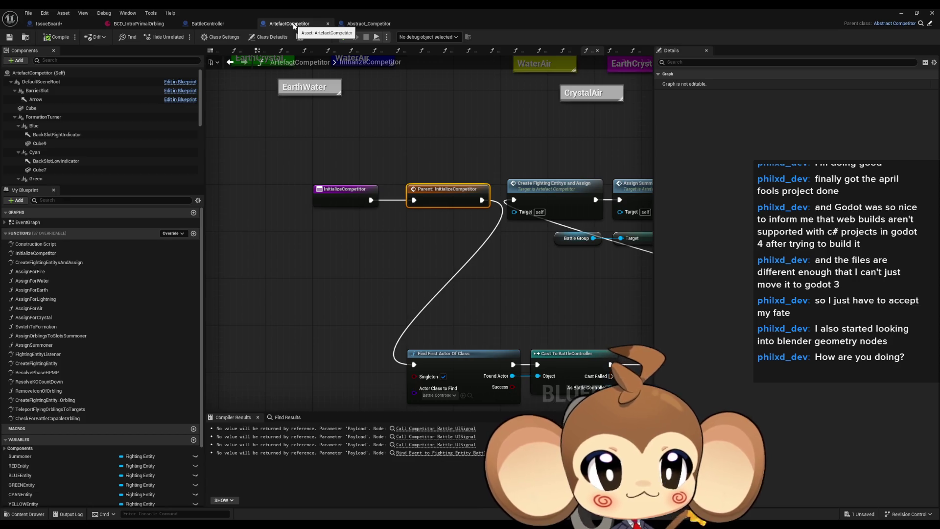
click(363, 25)
click(458, 225)
click(280, 24)
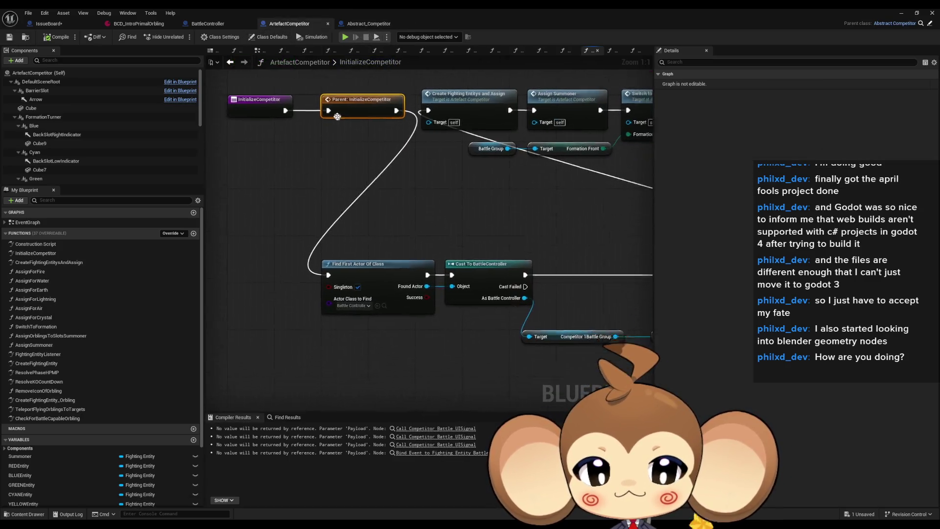
- Review InitializeCompetitor's nodes: Cast To BattleController, Competitor1BattleGroup, Boss check and Assign Summoner
click(490, 274)
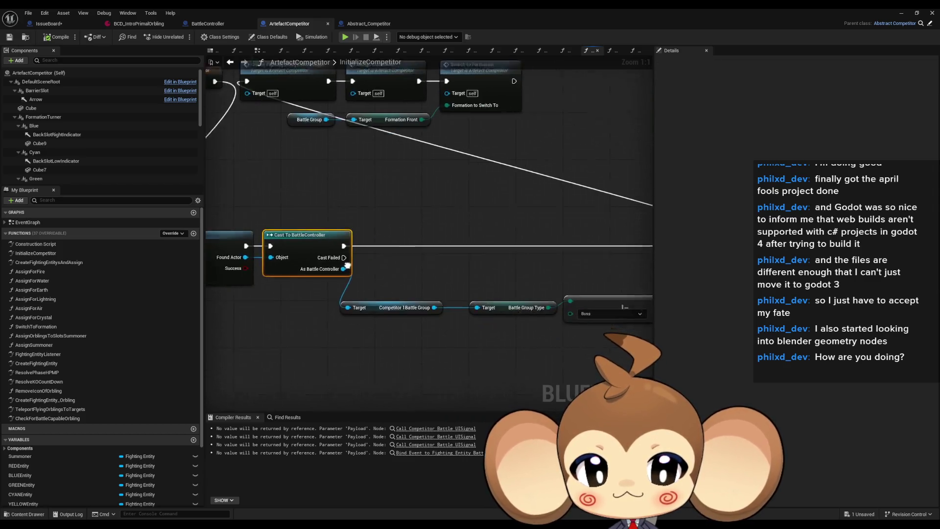
click(412, 292)
mouse_move(372, 200)
mouse_down()
mouse_move(495, 279)
mouse_move(559, 299)
mouse_move(544, 253)
mouse_move(591, 252)
mouse_move(395, 193)
mouse_move(353, 203)
mouse_up()
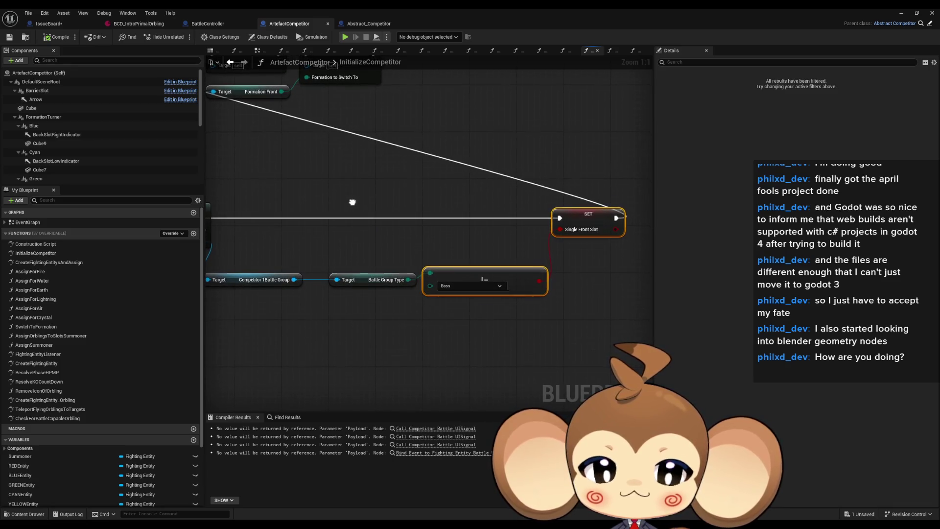
mouse_move(557, 183)
mouse_down()
mouse_move(607, 210)
mouse_move(621, 238)
mouse_move(588, 245)
mouse_move(585, 266)
mouse_up()
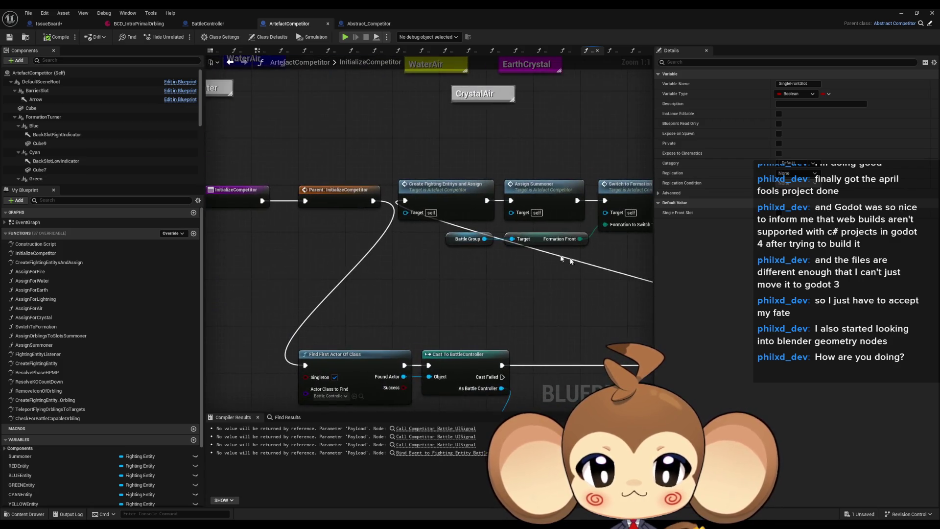
click(484, 202)
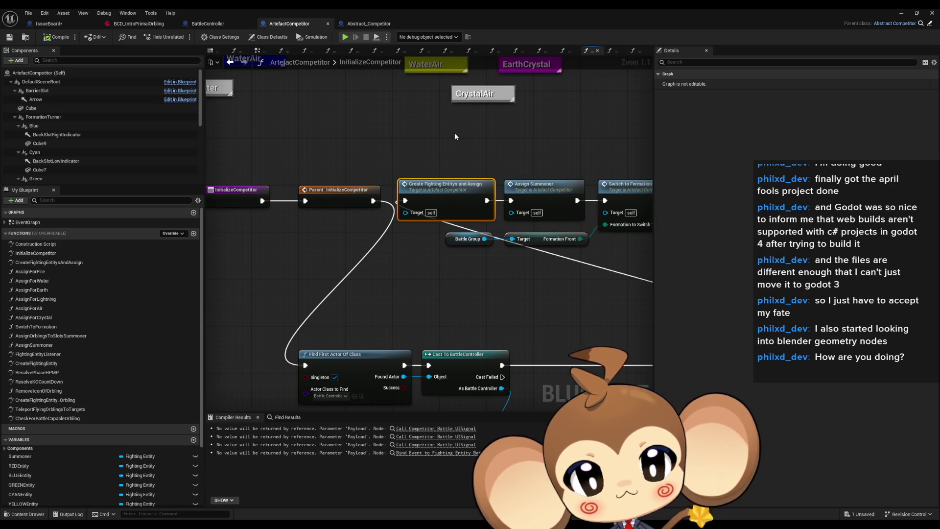
drag(500, 145, 451, 171)
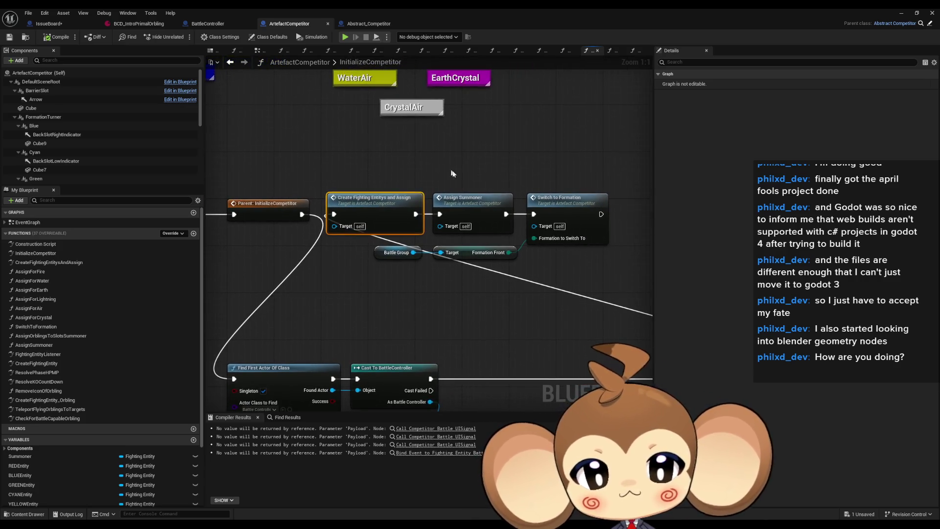
right_click(490, 214)
click(464, 159)
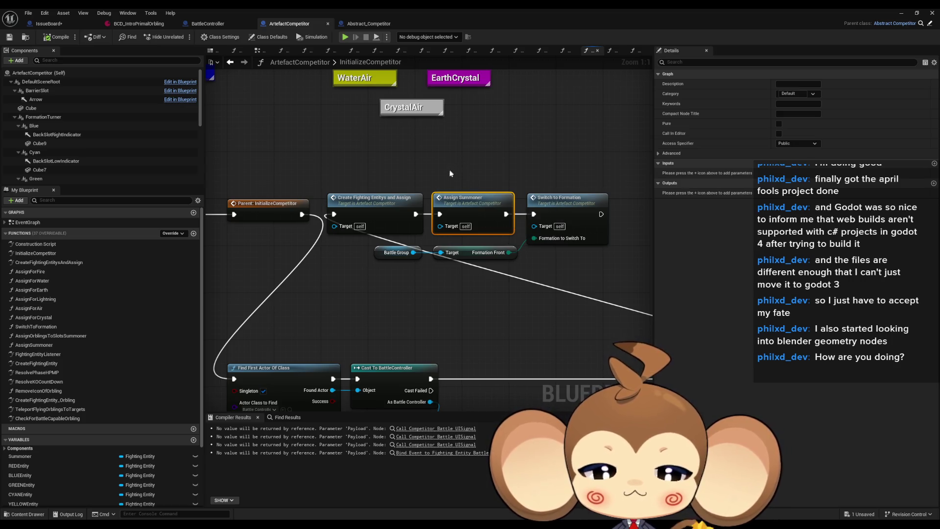
click(361, 208)
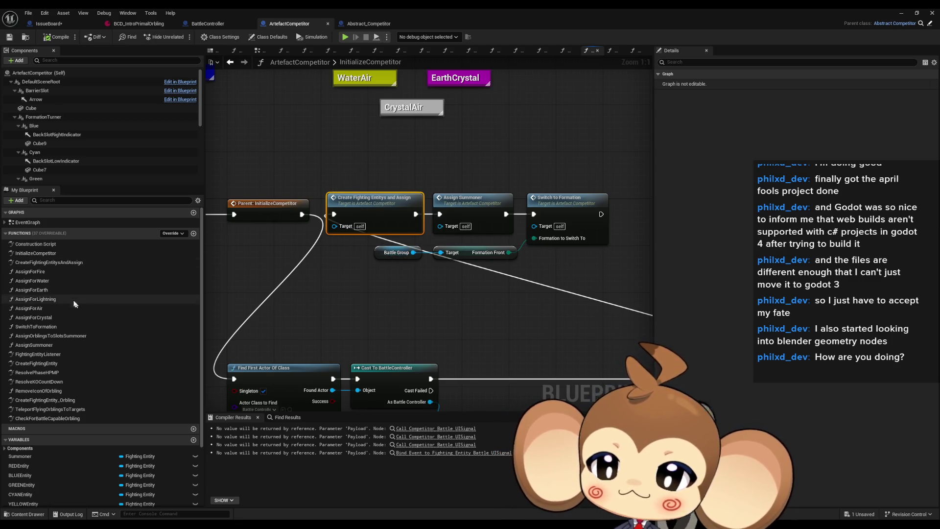
- Open the CreateFightingEntitysAndAssign graph and view its loop, KEYS and FIND nodes
double_click(49, 262)
scroll(422, 249, down, 1)
drag(423, 249, 652, 245)
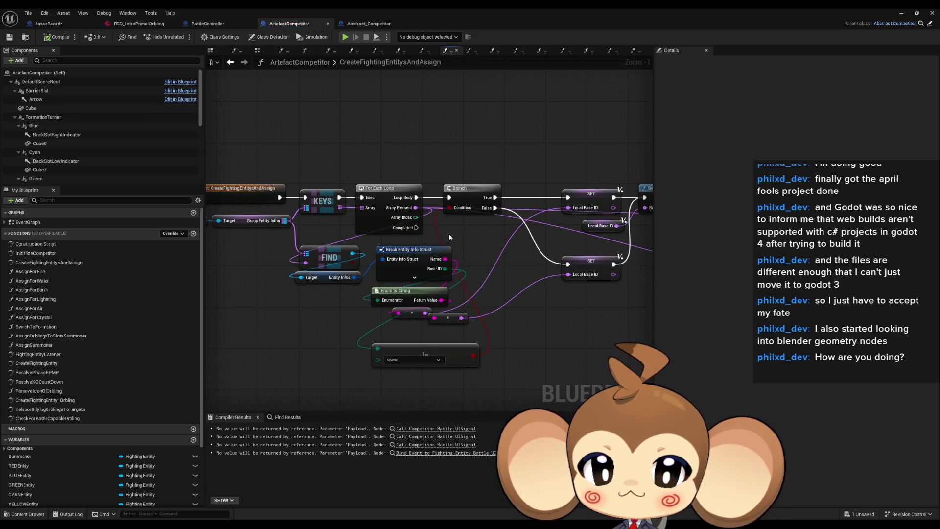
- Compare Artefact's CreateFightingEntitysAndAssign loop with Abstract_Competitor's nearly empty version, then restore the window
mouse_move(450, 232)
mouse_down()
mouse_move(400, 238)
mouse_move(466, 232)
mouse_up()
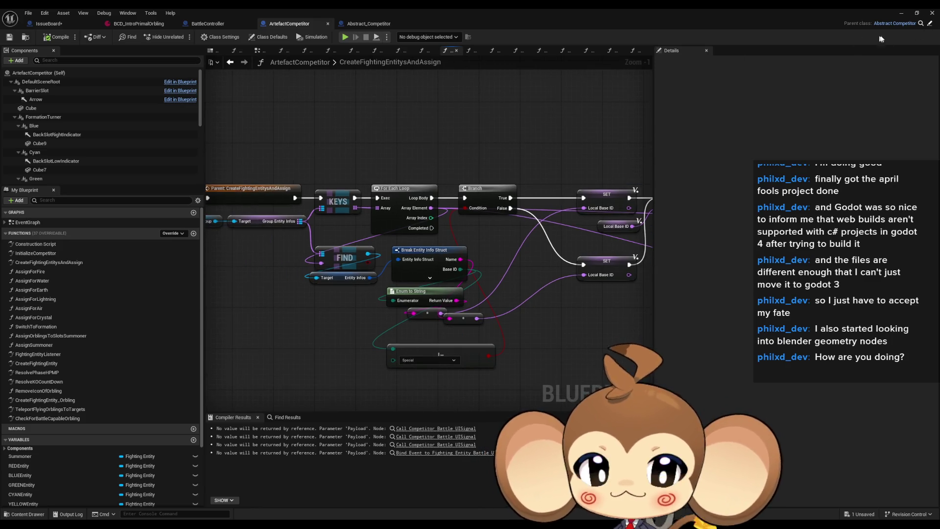
click(930, 24)
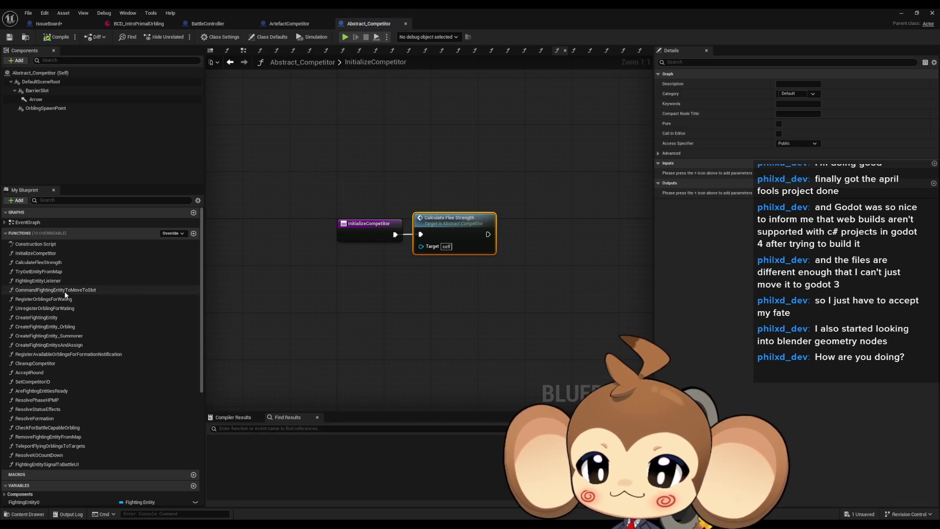
click(285, 22)
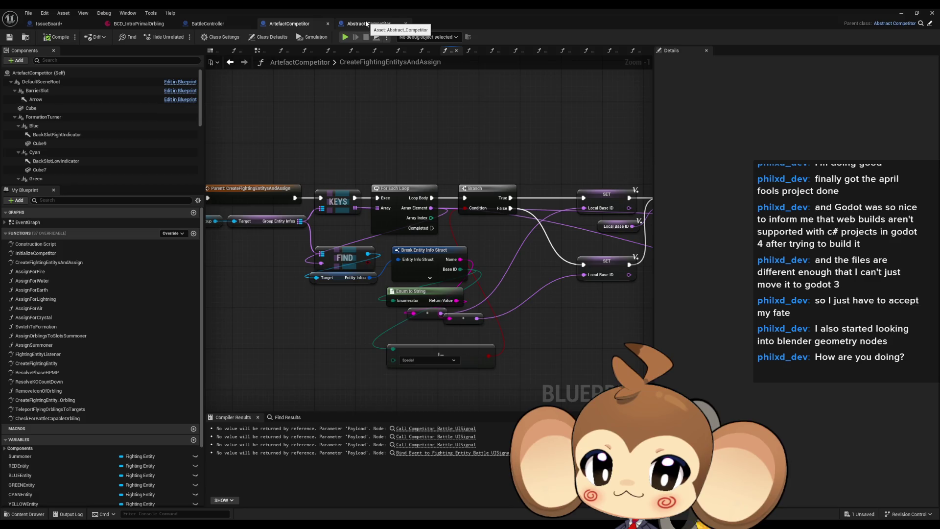
click(366, 24)
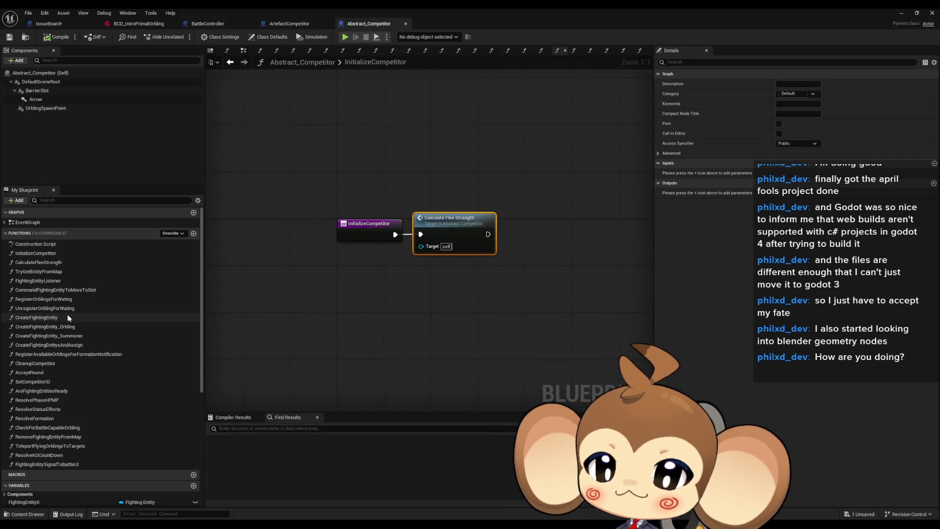
double_click(81, 345)
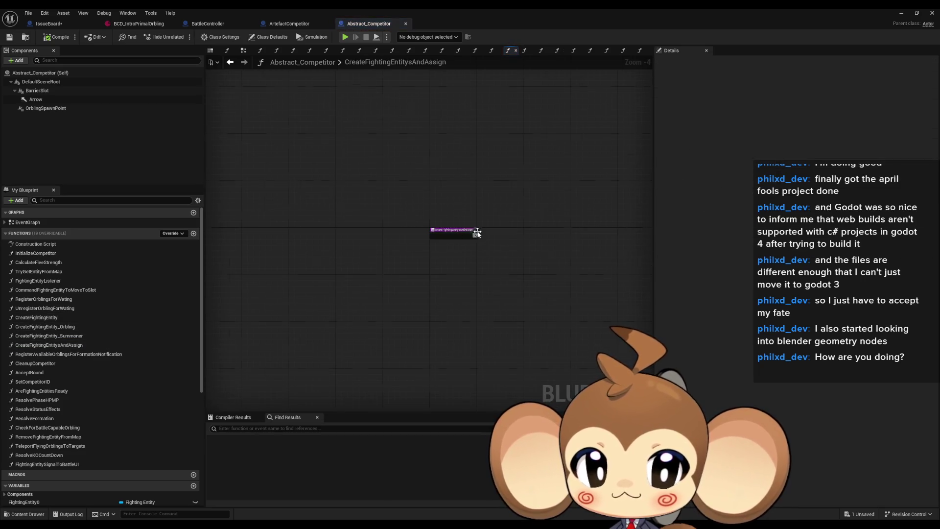
click(298, 24)
mouse_move(241, 96)
mouse_down()
mouse_move(329, 123)
mouse_move(176, 103)
mouse_up()
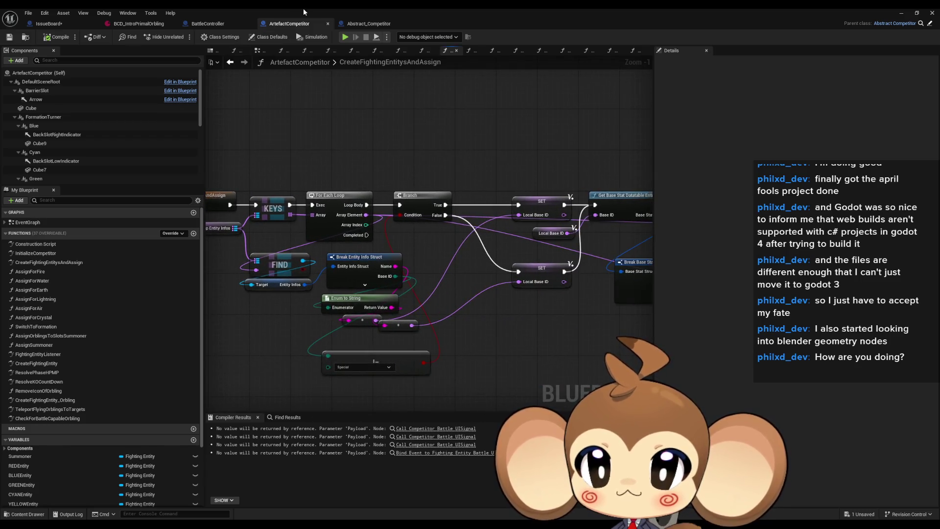
double_click(303, 8)
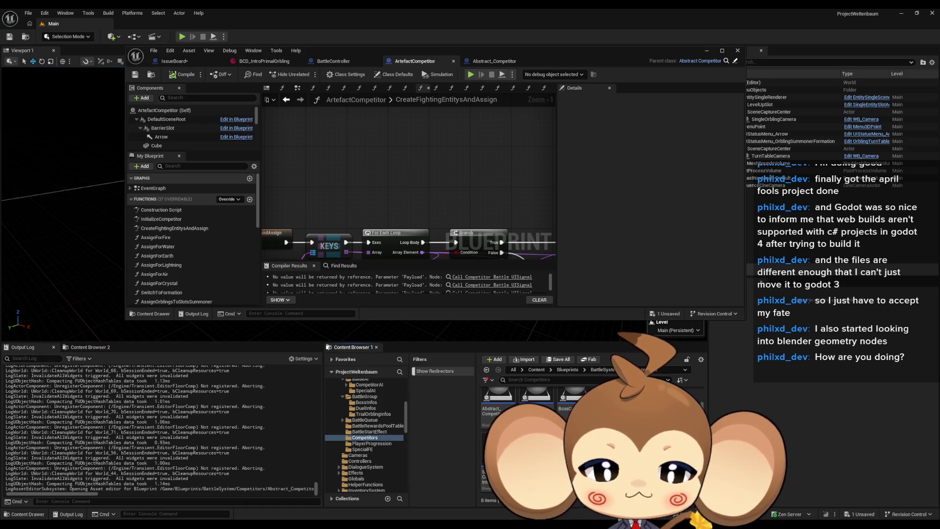
- Open SummonerCompetitor's CreateFightingEntitysAndAssign graph and inspect its loop and base stat lookup
double_click(349, 49)
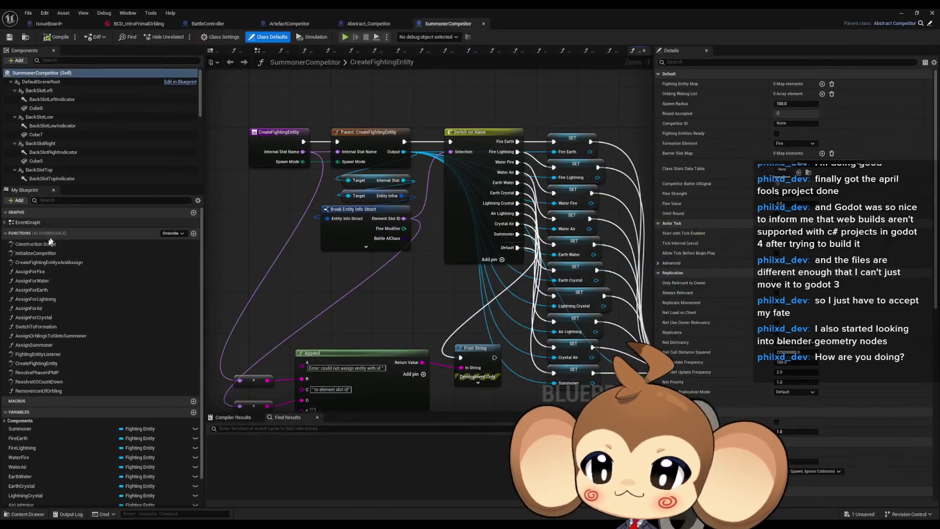
double_click(63, 263)
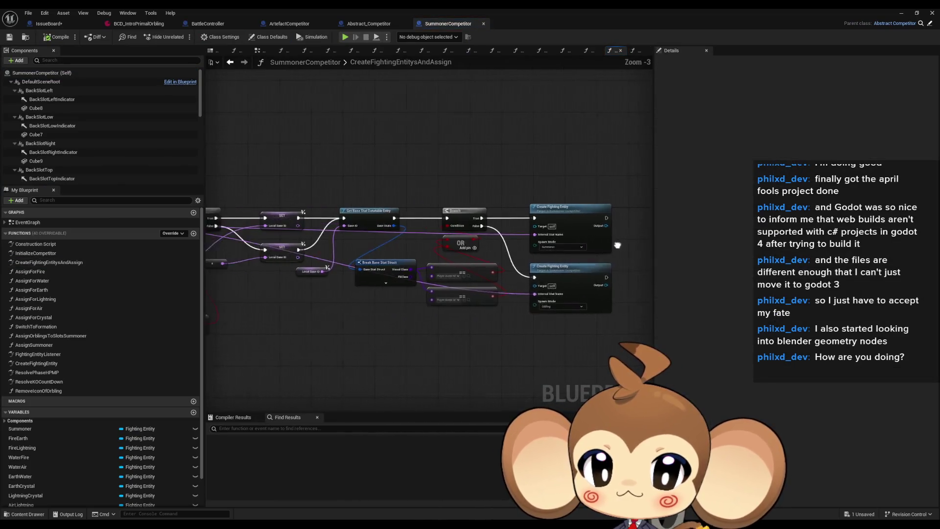
scroll(368, 267, up, 3)
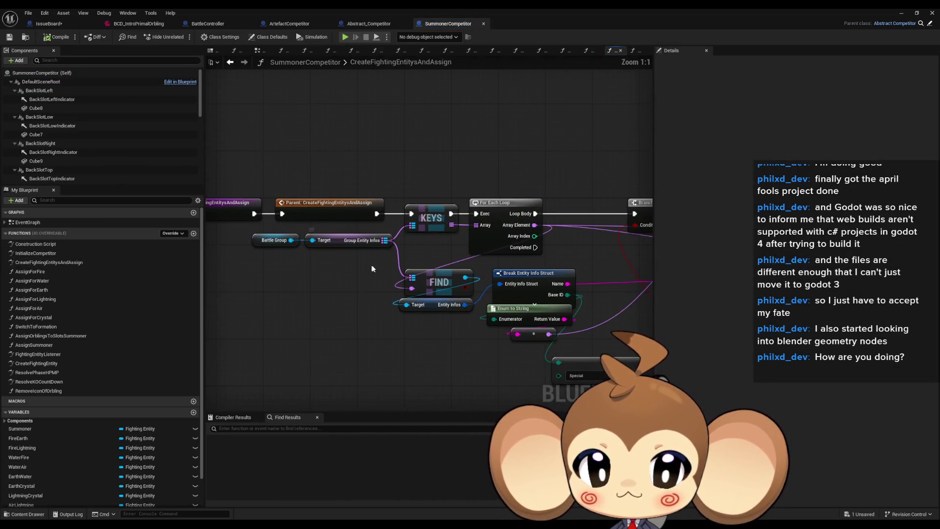
click(500, 202)
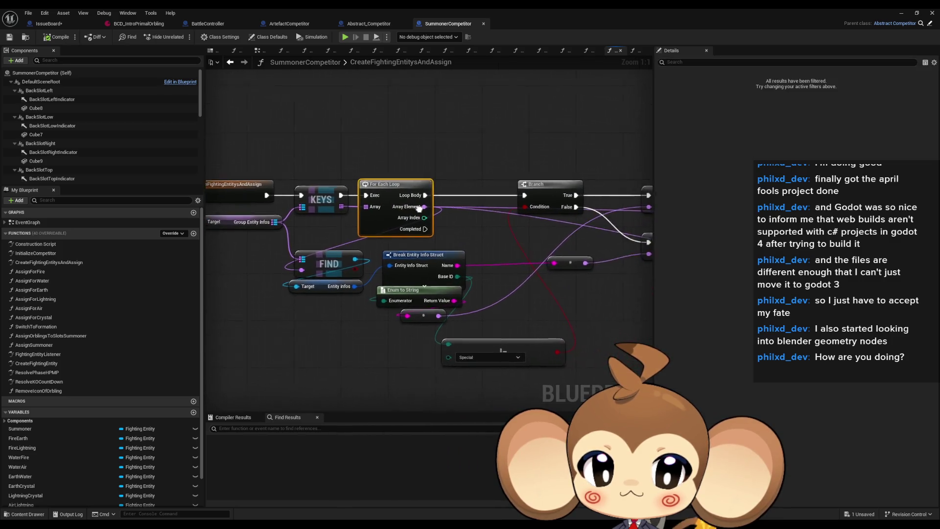
mouse_move(345, 172)
mouse_down()
mouse_move(142, 176)
mouse_move(14, 213)
mouse_up()
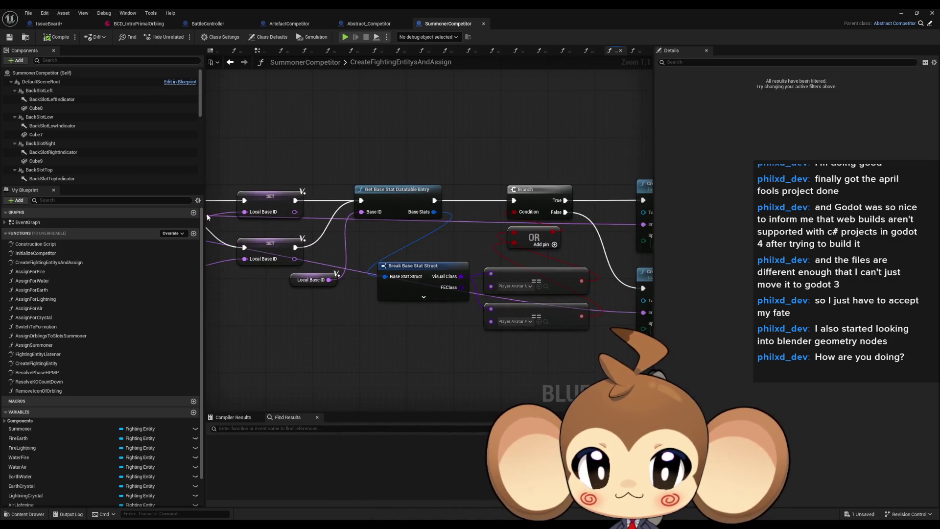
mouse_move(404, 177)
mouse_down()
mouse_move(441, 240)
mouse_move(223, 220)
mouse_move(293, 220)
mouse_up()
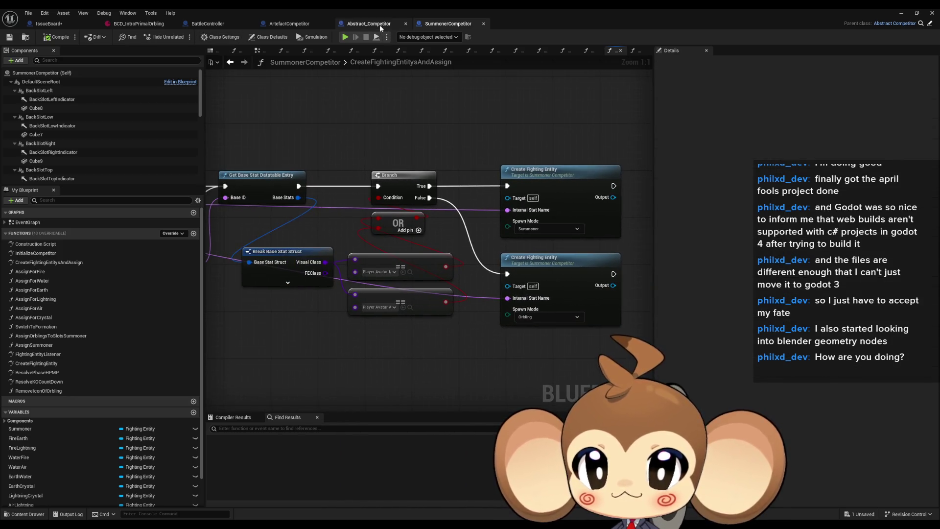
- Compare the CreateFightingEntity graphs of ArtefactCompetitor and SummonerCompetitor
click(380, 26)
click(280, 27)
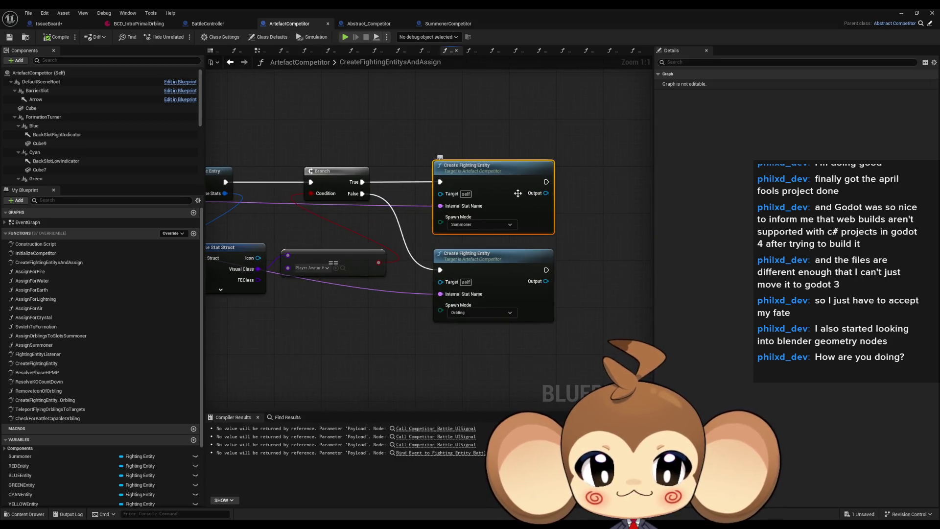
click(500, 263)
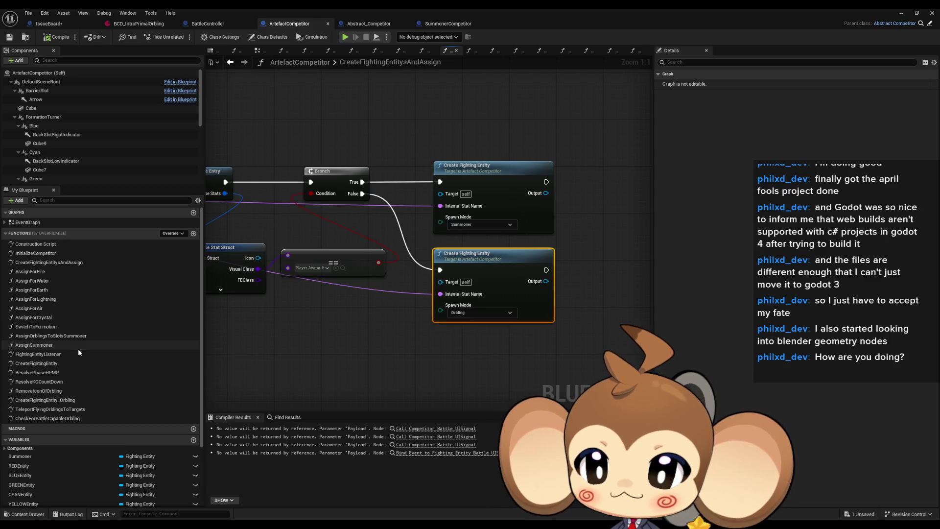
double_click(66, 363)
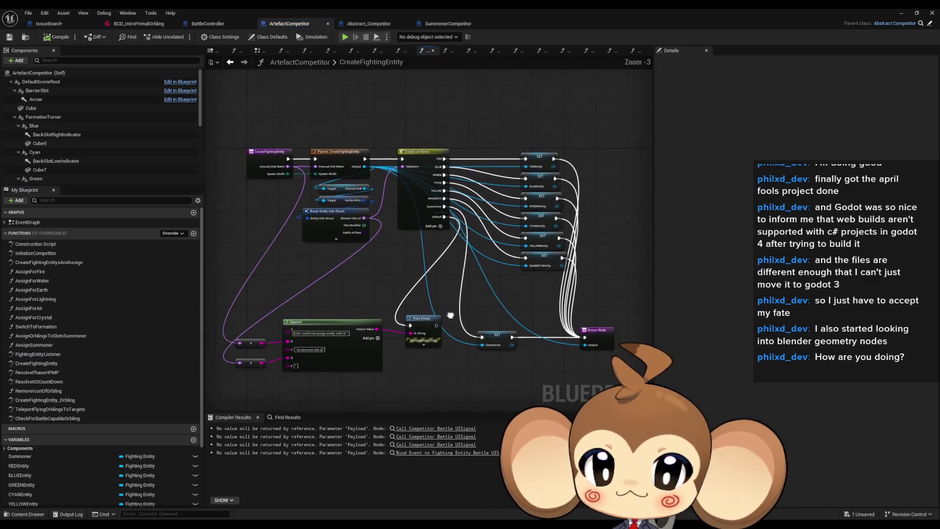
click(437, 22)
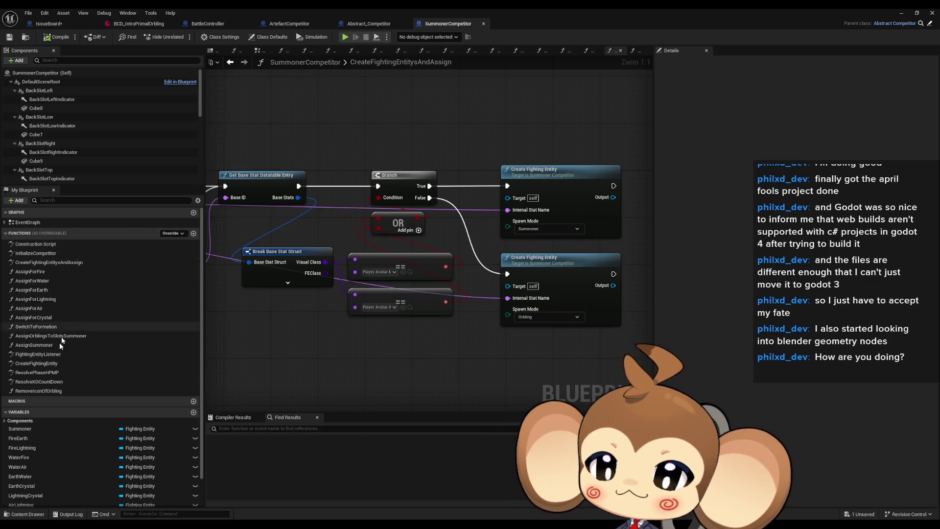
double_click(59, 363)
drag(470, 268, 422, 237)
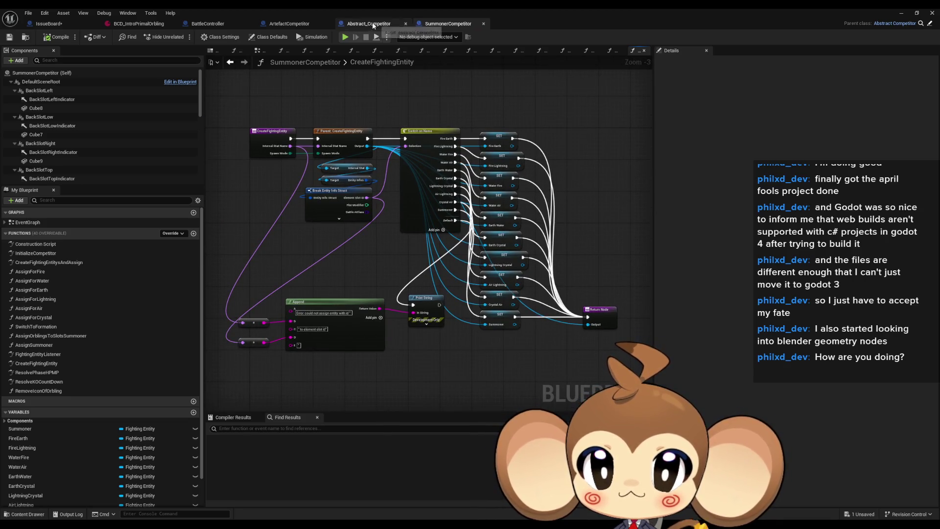
double_click(63, 262)
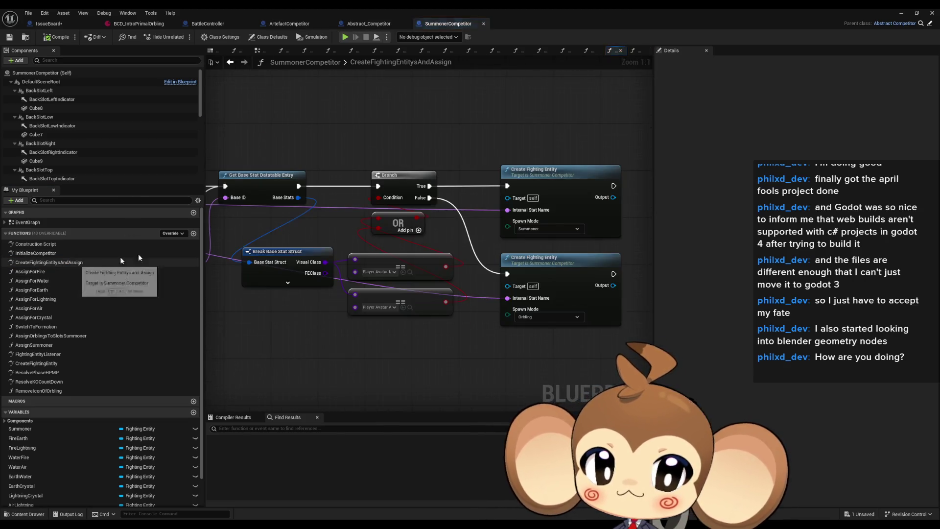
click(296, 24)
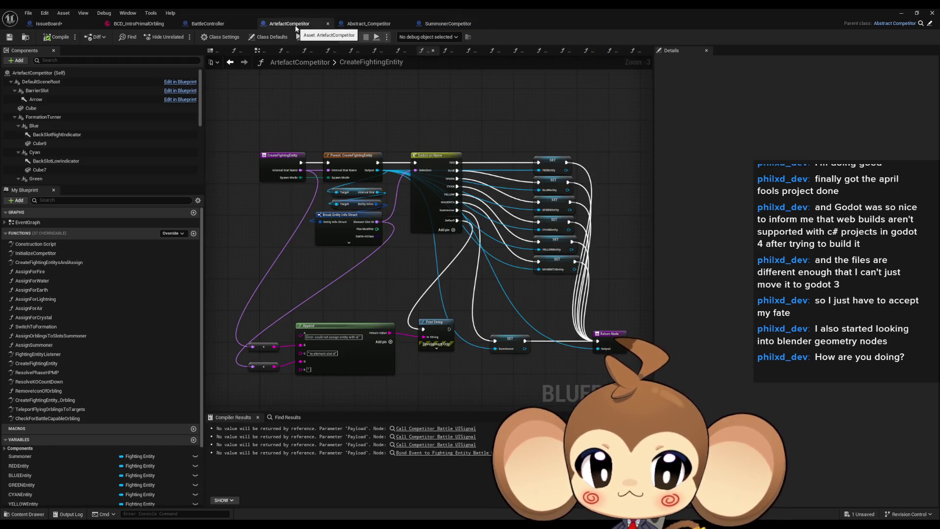
- Revisit BattleController's spawning graph and its Initialize Competitor call
click(357, 24)
click(204, 26)
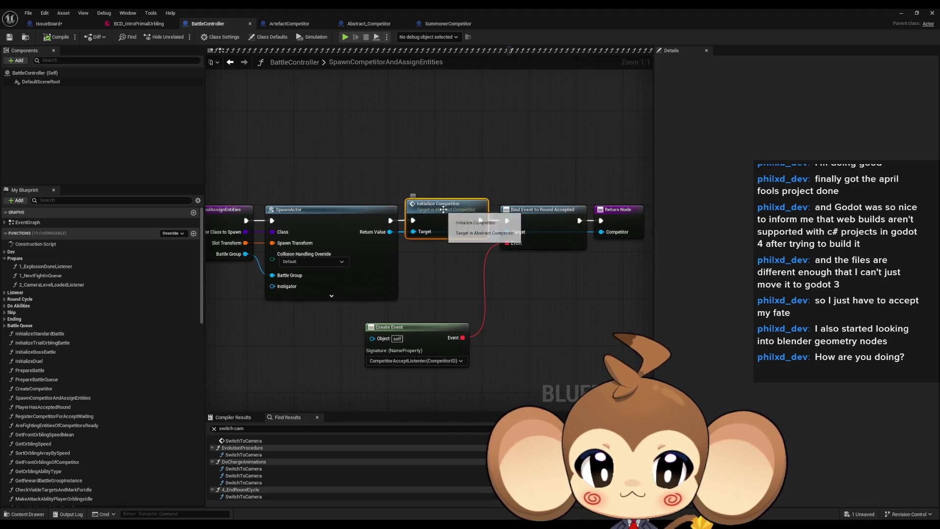
double_click(443, 209)
click(457, 230)
click(288, 24)
click(214, 24)
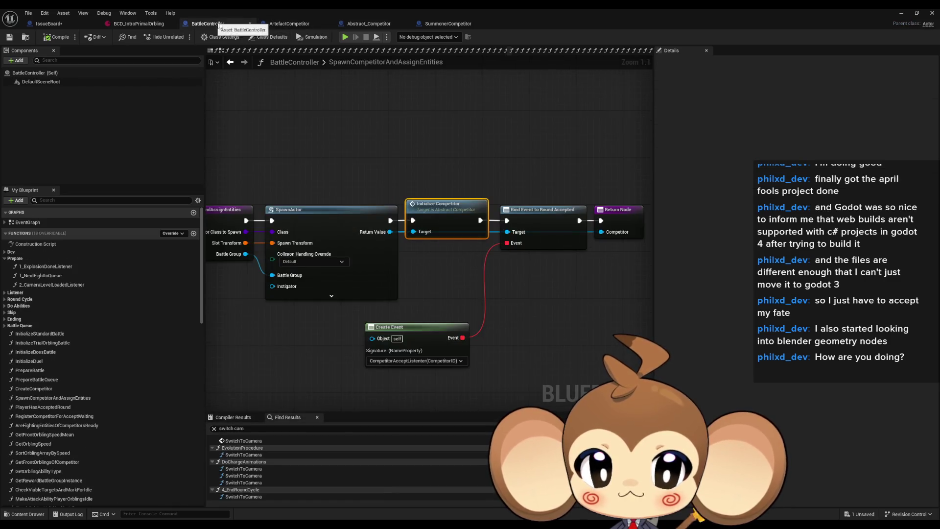
scroll(399, 240, down, 1)
scroll(431, 235, up, 1)
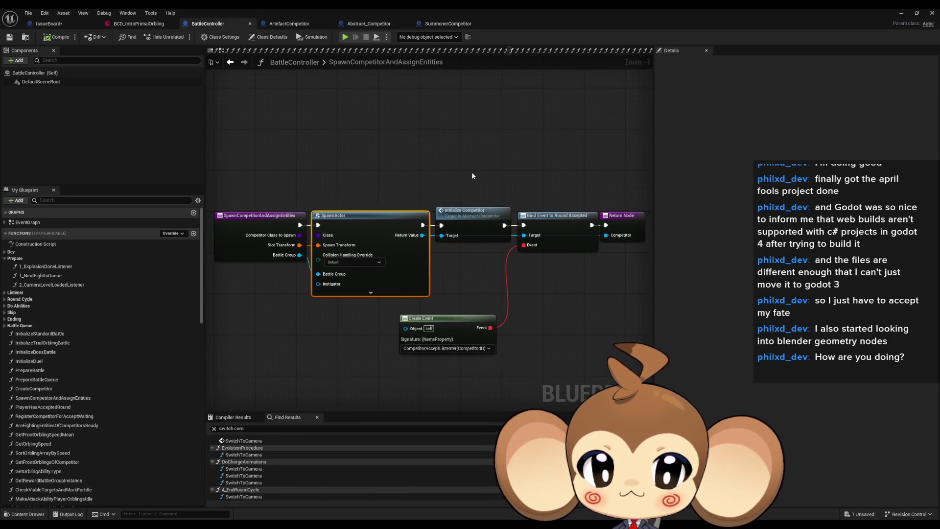
scroll(467, 233, down, 1)
drag(467, 232, 439, 231)
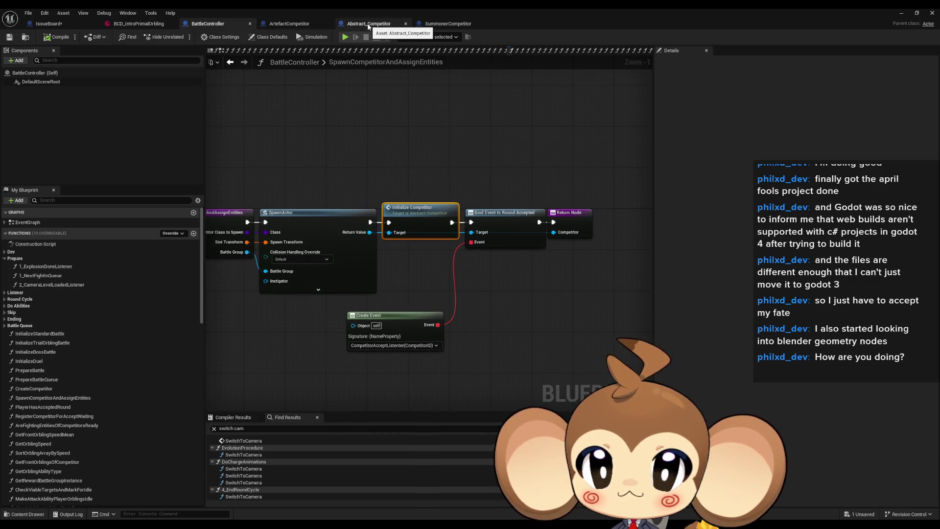
- Follow ArtefactCompetitor's InitializeCompetitor into its CreateFightingEntitysAndAssign function
click(300, 23)
double_click(35, 254)
click(372, 201)
drag(391, 273, 344, 269)
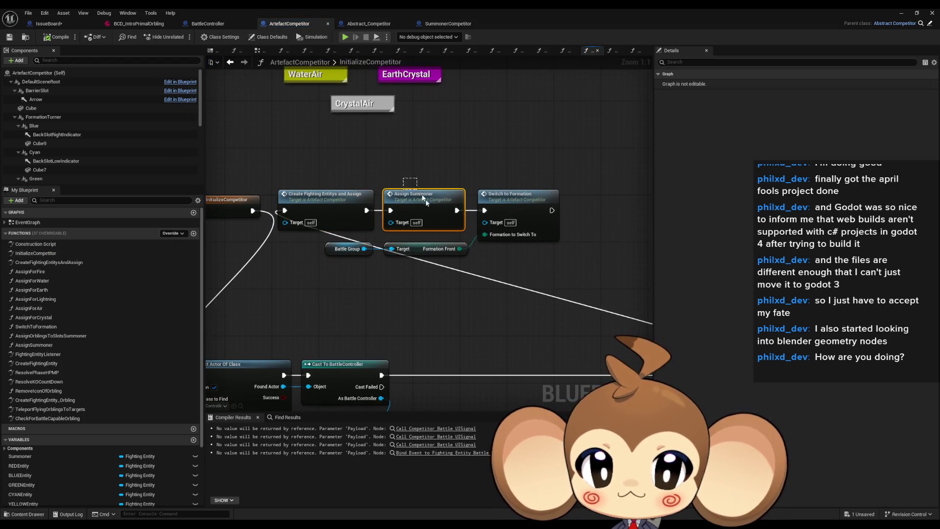
click(329, 206)
double_click(330, 204)
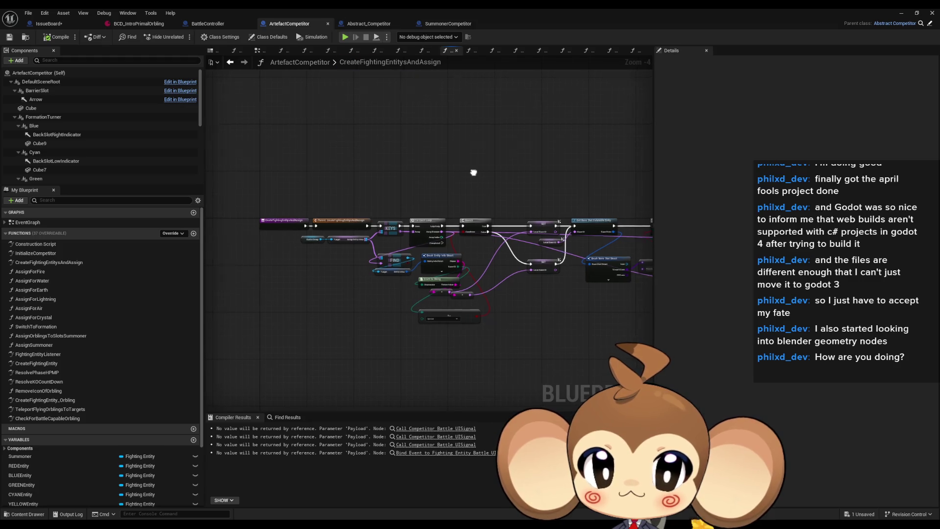
- Inspect the Summoner and Orbling Create Fighting Entity calls, then open the parent CreateFightingEntity
scroll(502, 219, up, 2)
click(453, 219)
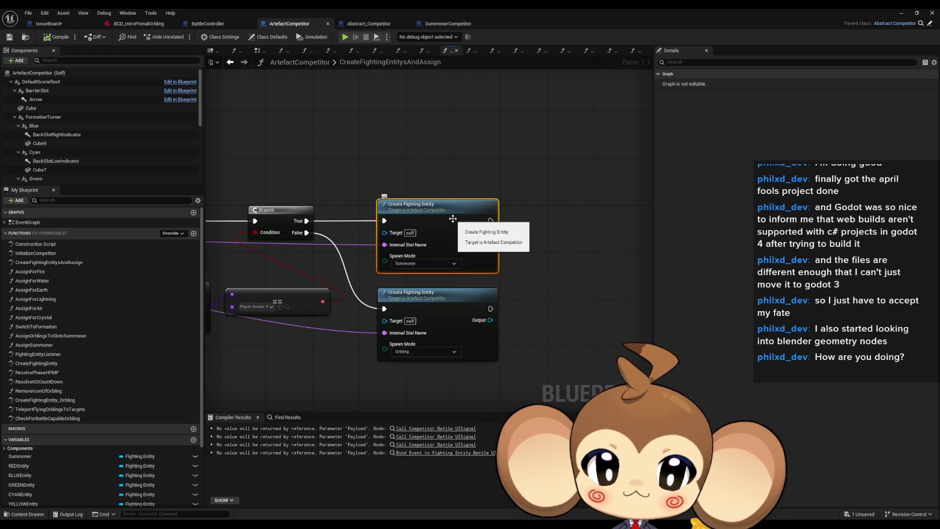
click(447, 310)
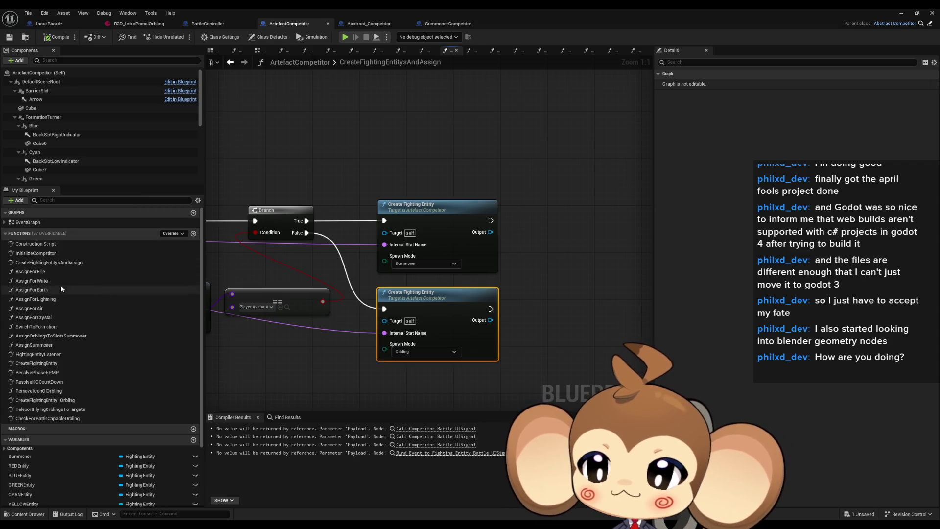
double_click(41, 365)
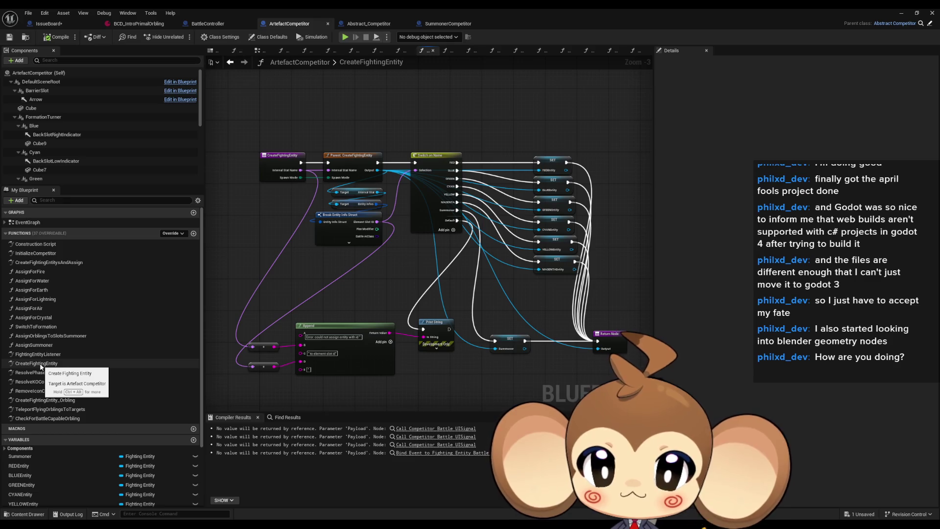
double_click(353, 161)
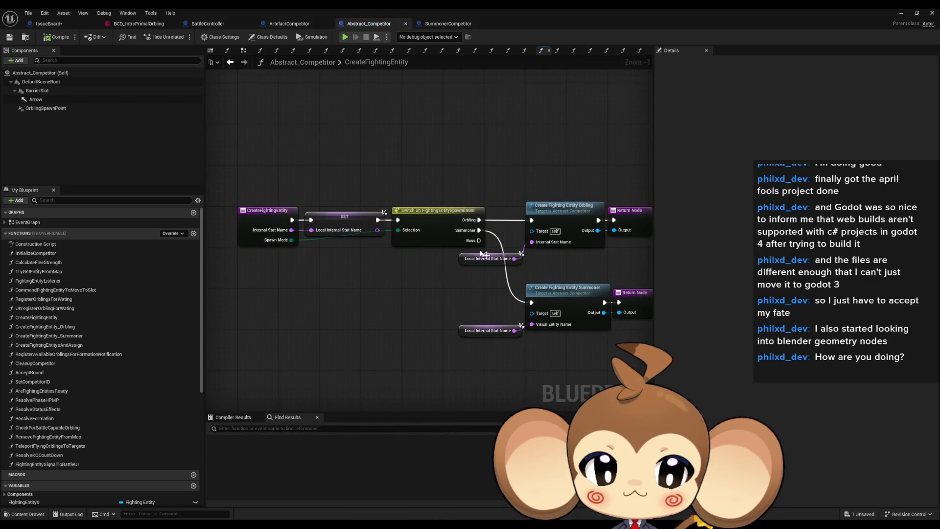
- Open CreateFightingEntity_Orbling and inspect Is Valid, Select and the TryGetEntityFromMap function
click(562, 216)
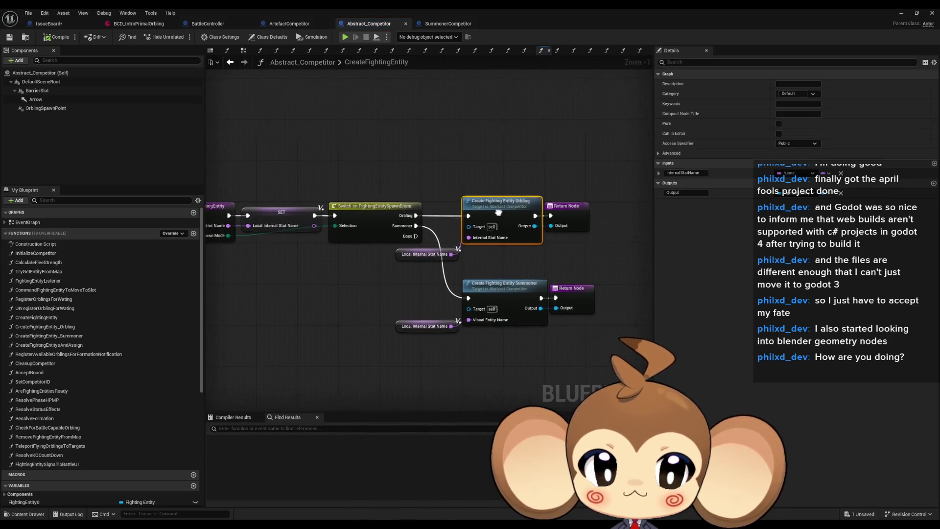
scroll(477, 209, up, 1)
scroll(477, 209, down, 2)
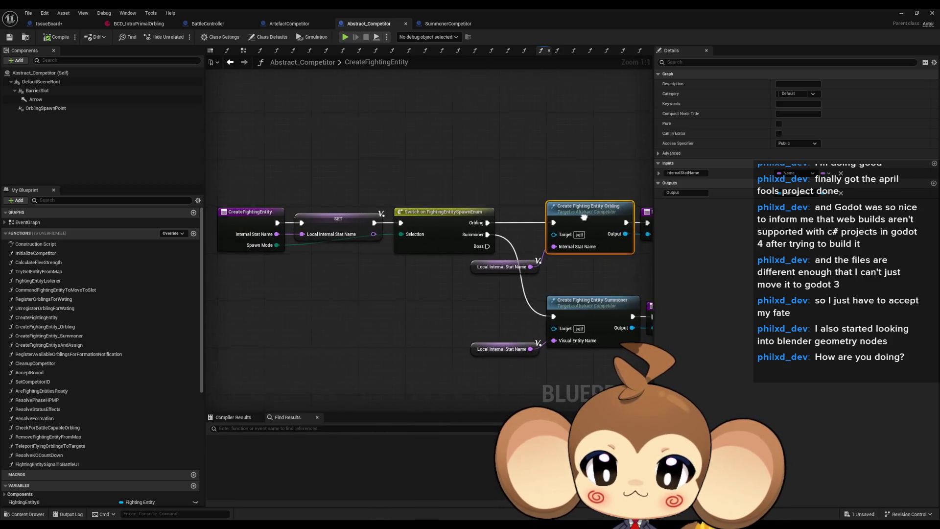
double_click(588, 206)
scroll(419, 260, up, 4)
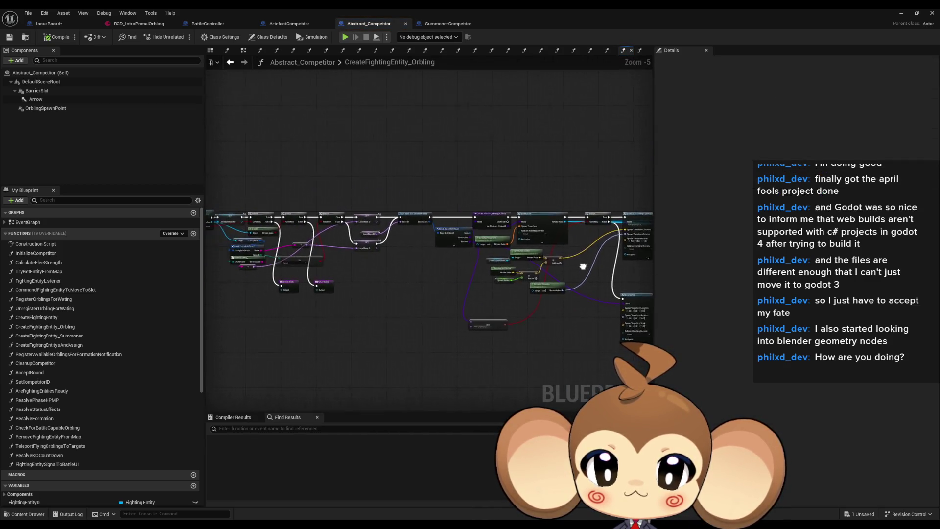
click(365, 277)
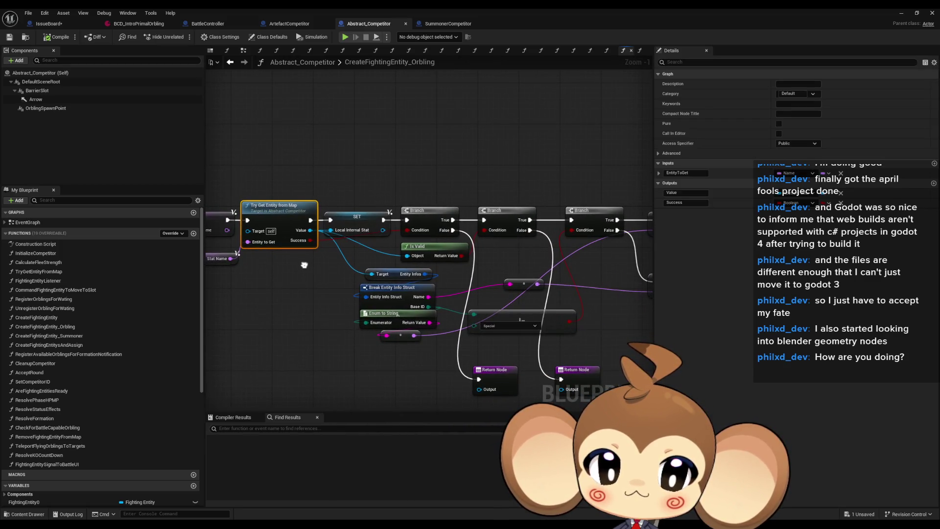
click(428, 260)
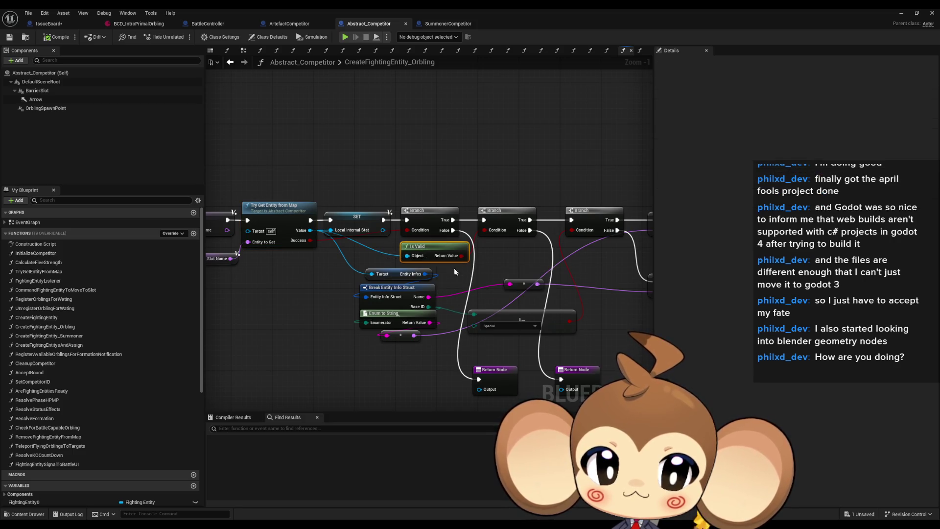
click(505, 301)
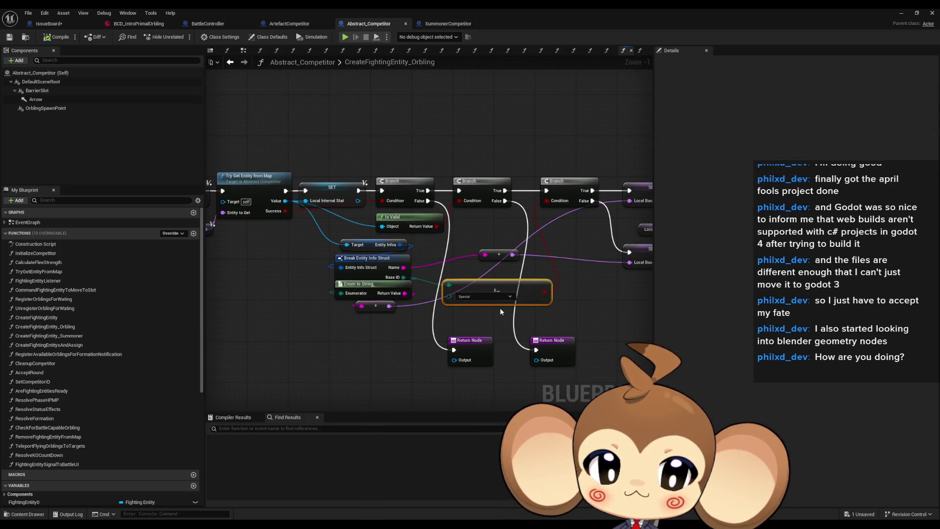
mouse_move(495, 308)
mouse_down()
mouse_move(429, 304)
mouse_move(635, 311)
mouse_up()
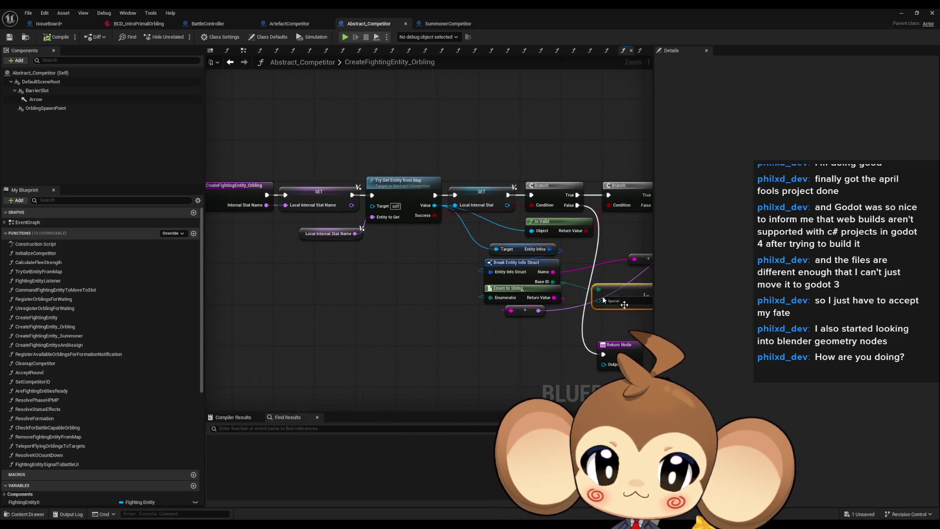
click(405, 195)
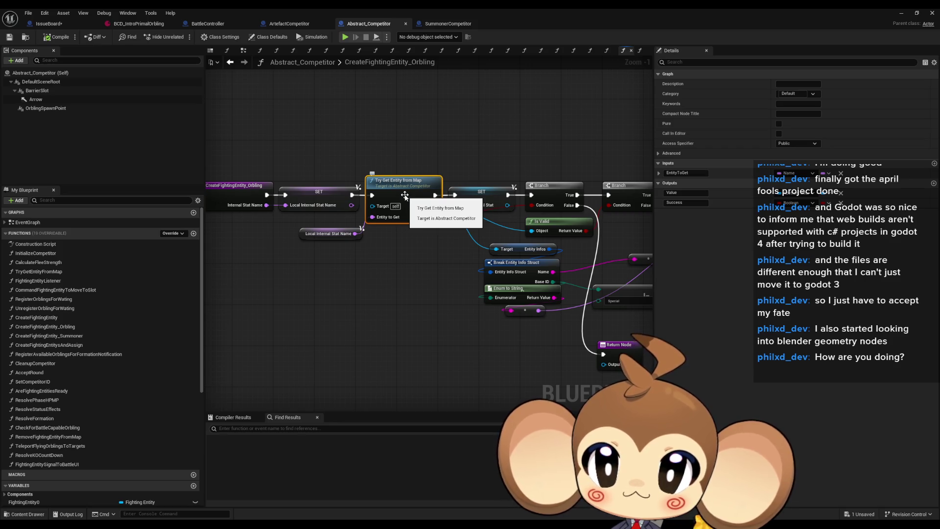
double_click(404, 195)
click(230, 62)
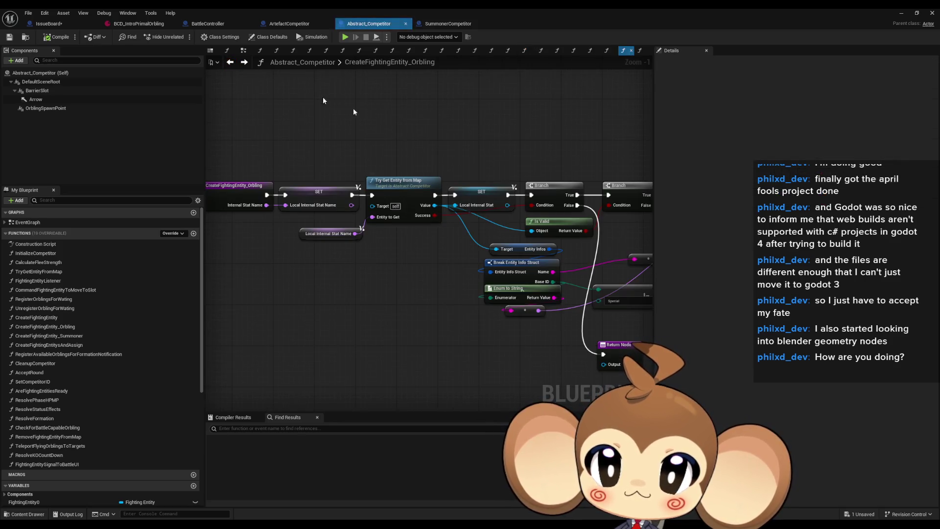
- Follow the Orbling chain through Initialize Visual Entity and Set Internal Stat into InitializeFightingEntity's definition
mouse_move(473, 142)
mouse_down()
mouse_move(490, 218)
mouse_move(367, 216)
mouse_move(196, 191)
mouse_up()
drag(803, 193, 471, 195)
mouse_move(486, 128)
mouse_down()
mouse_move(518, 166)
mouse_move(412, 188)
mouse_up()
click(475, 201)
drag(525, 227, 343, 220)
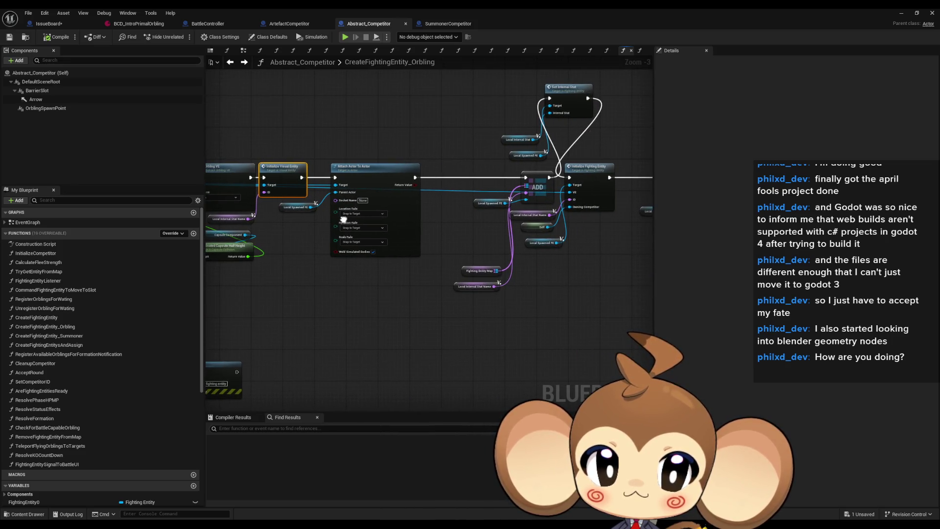
click(567, 100)
click(610, 201)
drag(610, 201, 405, 201)
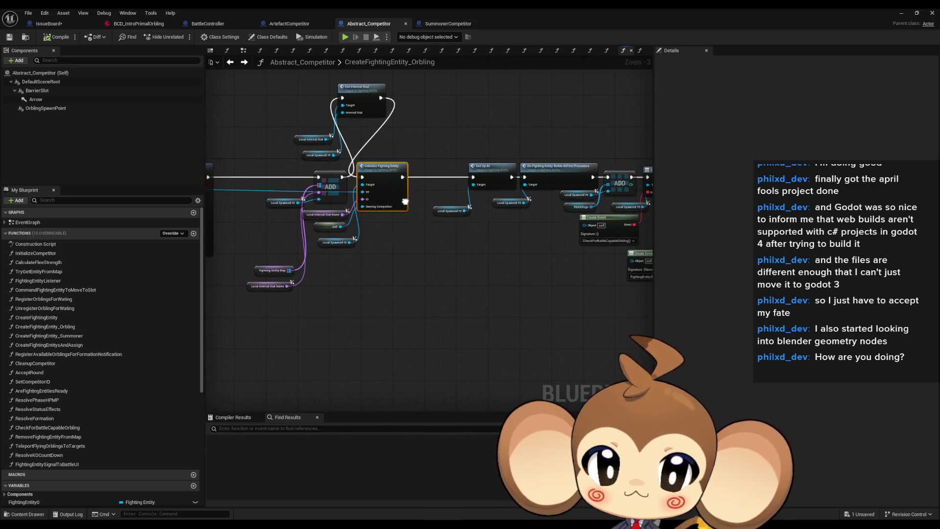
scroll(405, 201, up, 1)
click(495, 165)
mouse_move(558, 174)
mouse_down()
mouse_move(392, 182)
mouse_move(490, 198)
mouse_up()
click(419, 193)
scroll(418, 191, up, 2)
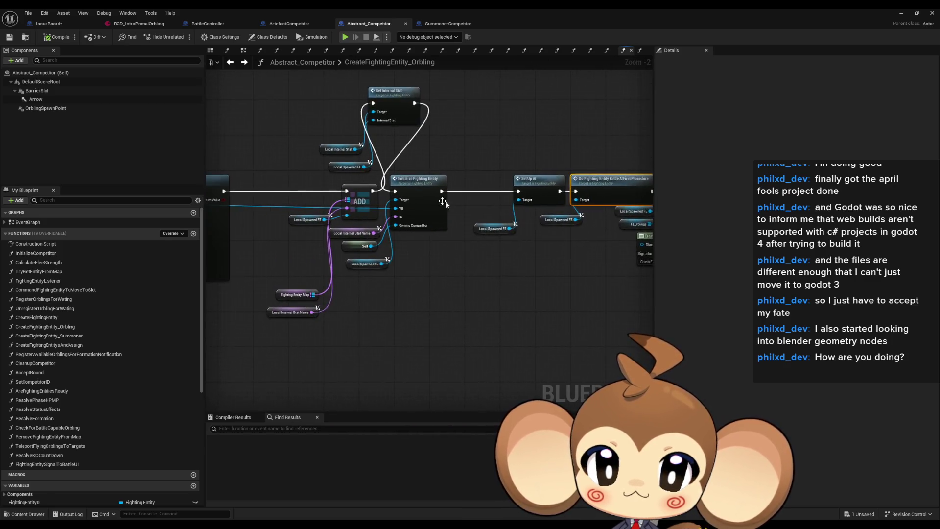
double_click(417, 186)
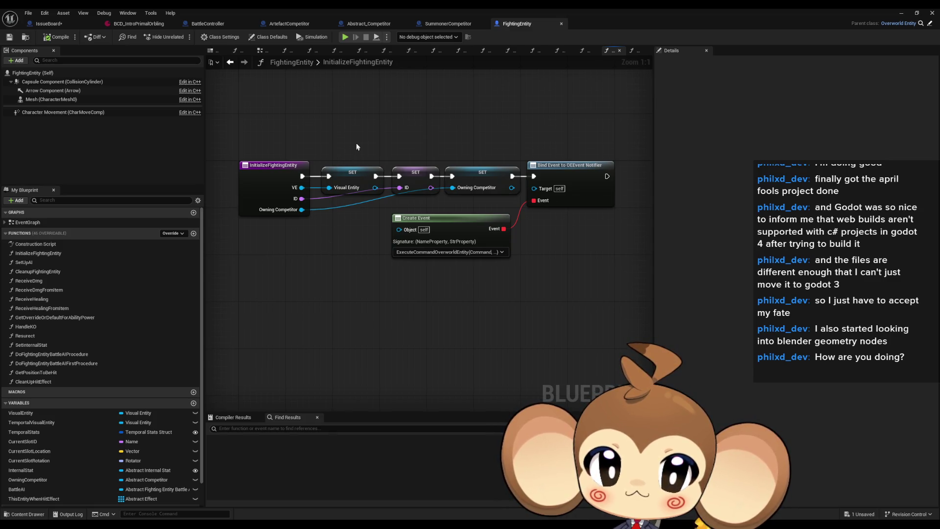
- Open OrblingFightingEntity from the BattleSystem folder and view its InitializeFightingEntity graph
double_click(509, 12)
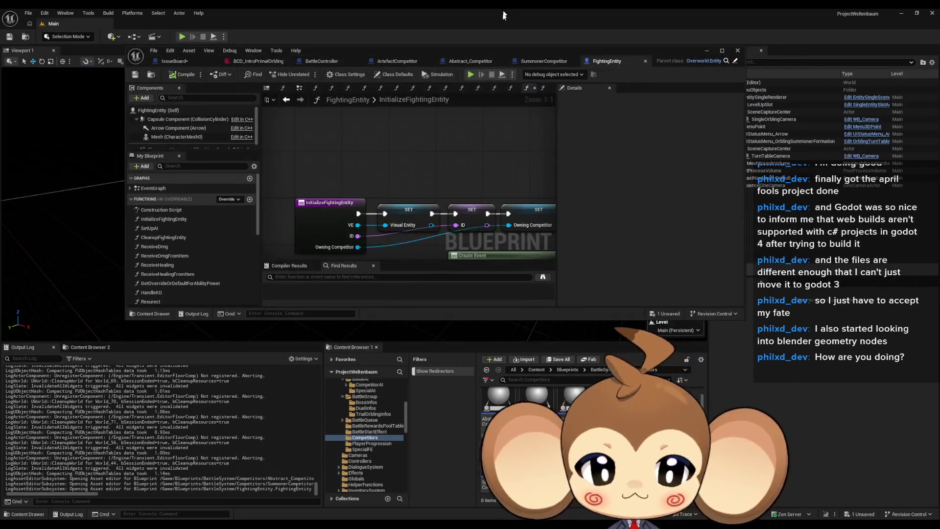
click(597, 369)
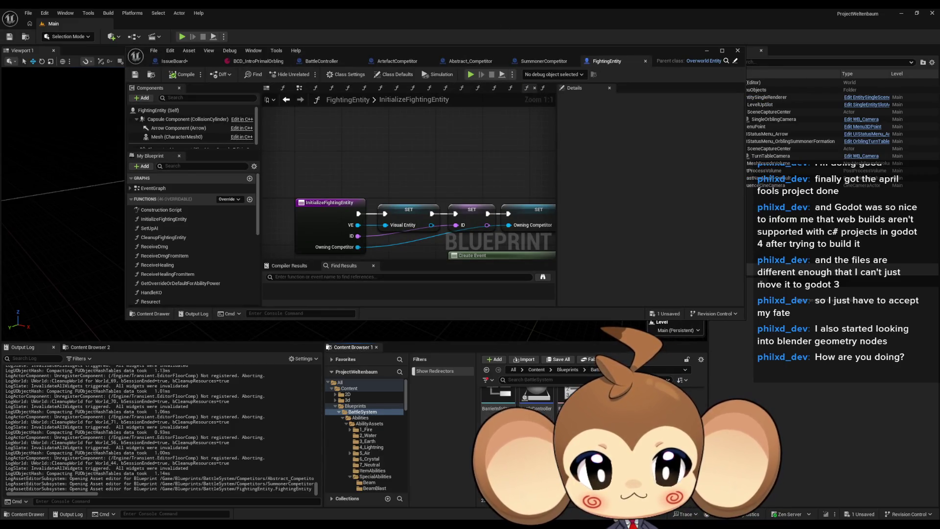
double_click(343, 51)
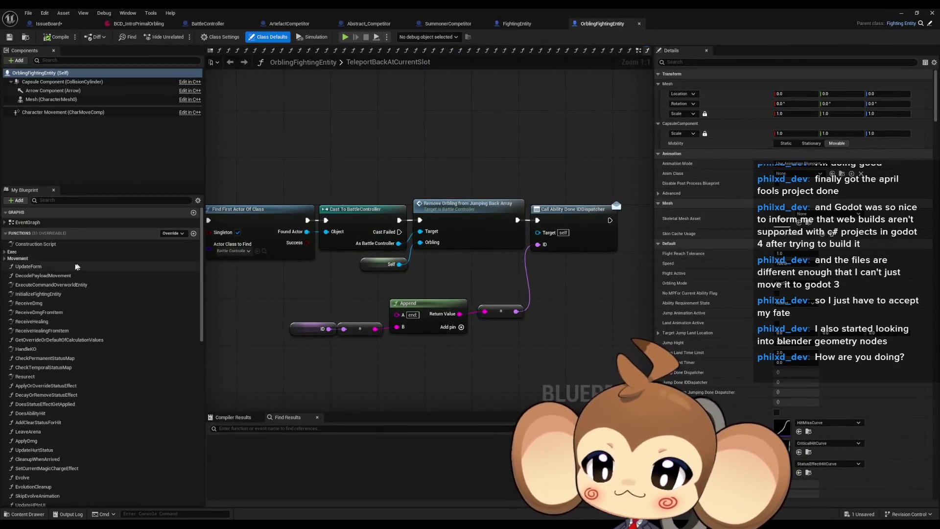
double_click(78, 298)
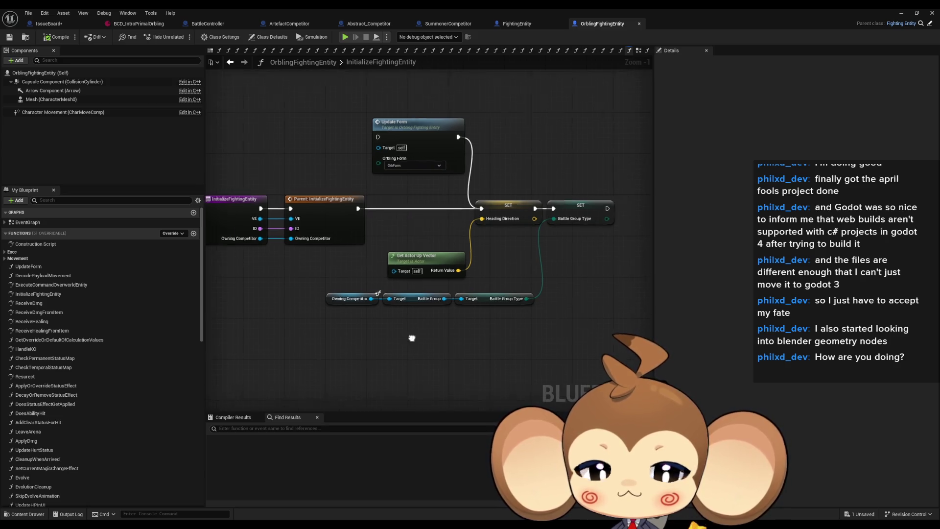
- Search all blueprints for 'alive' with Find in Blueprints
text(is alaive)
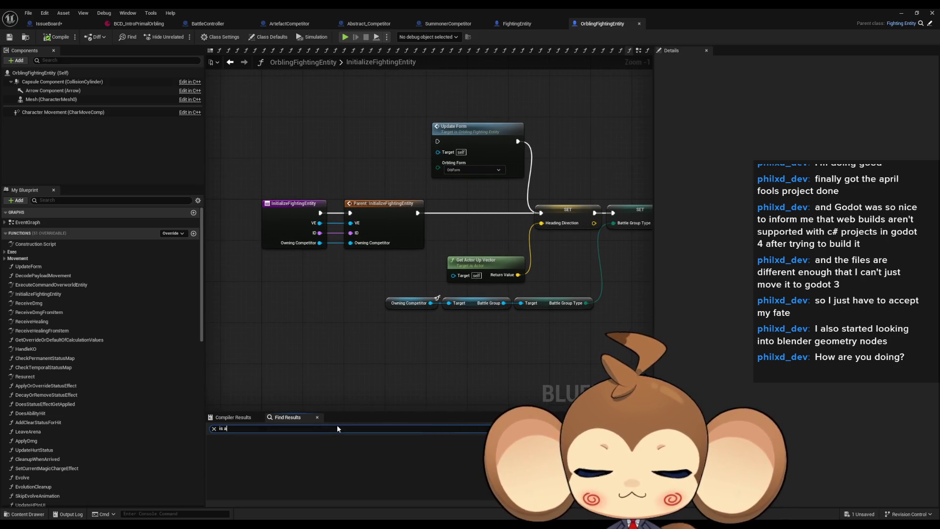
key(Return)
key(ctrl+a)
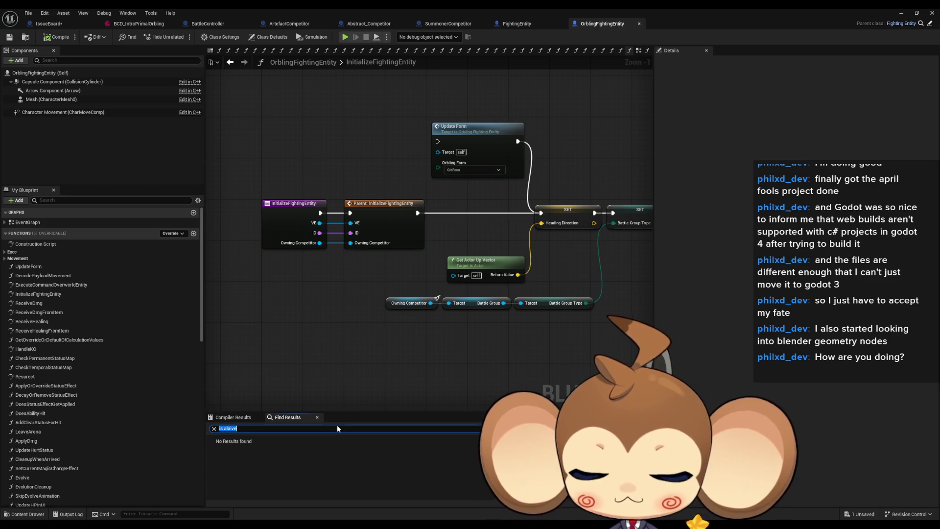
text(alive)
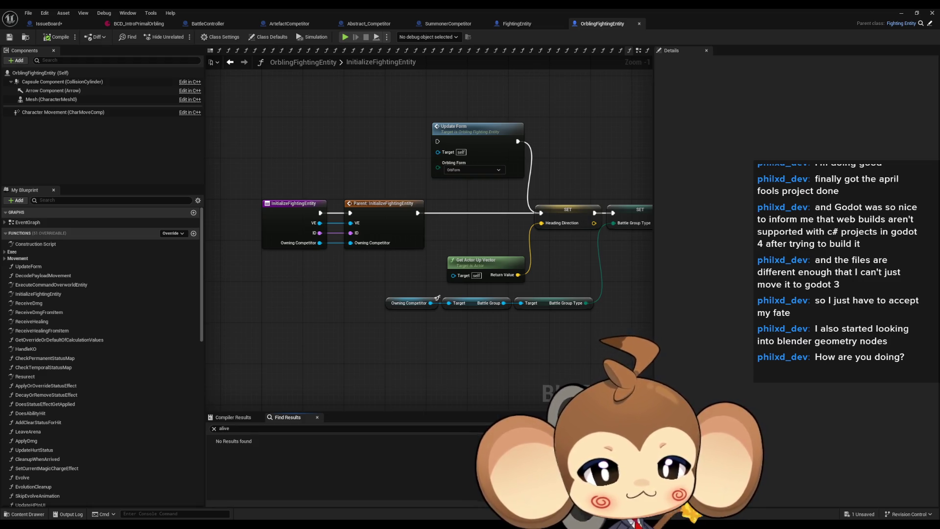
key(ctrl+shift+f)
drag(591, 147, 492, 146)
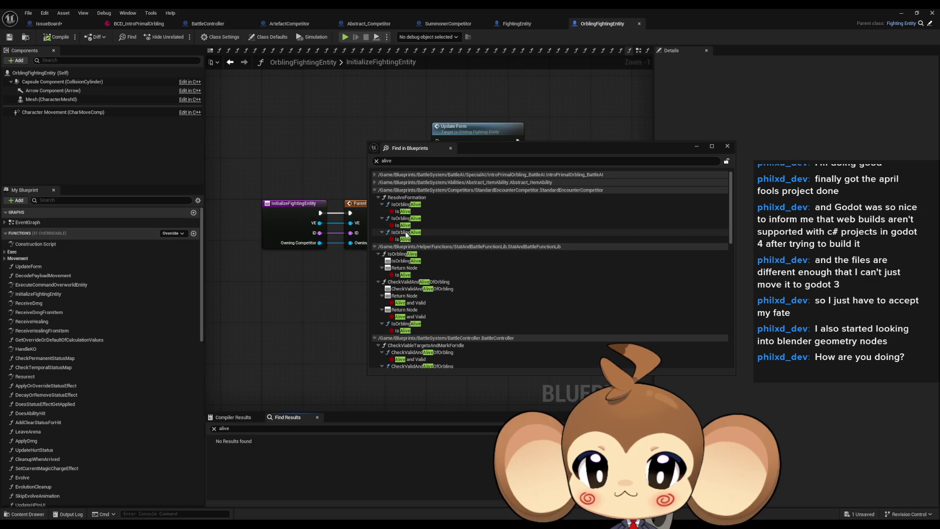
- Scroll through the 'alive' Find in Blueprints results, then drag the results panel aside
scroll(529, 246, down, 2)
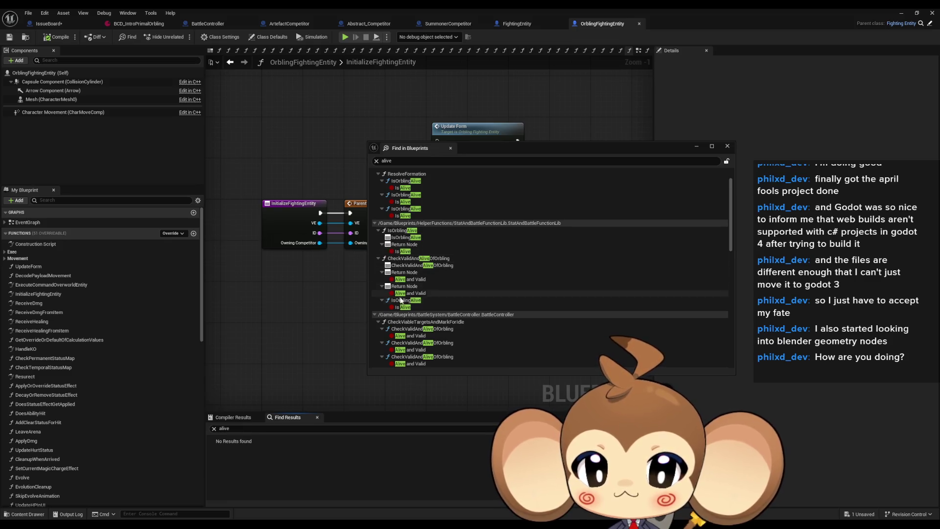
scroll(405, 282, down, 4)
scroll(404, 264, down, 2)
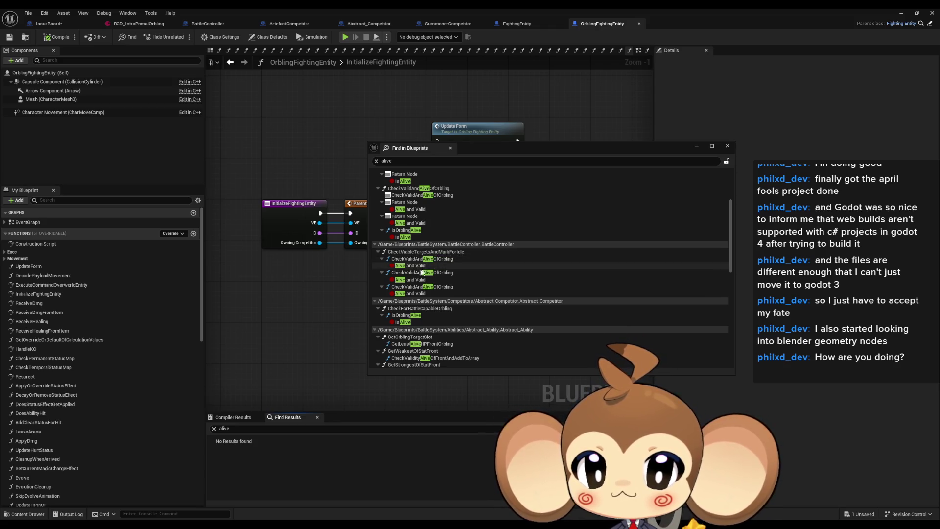
scroll(421, 284, down, 2)
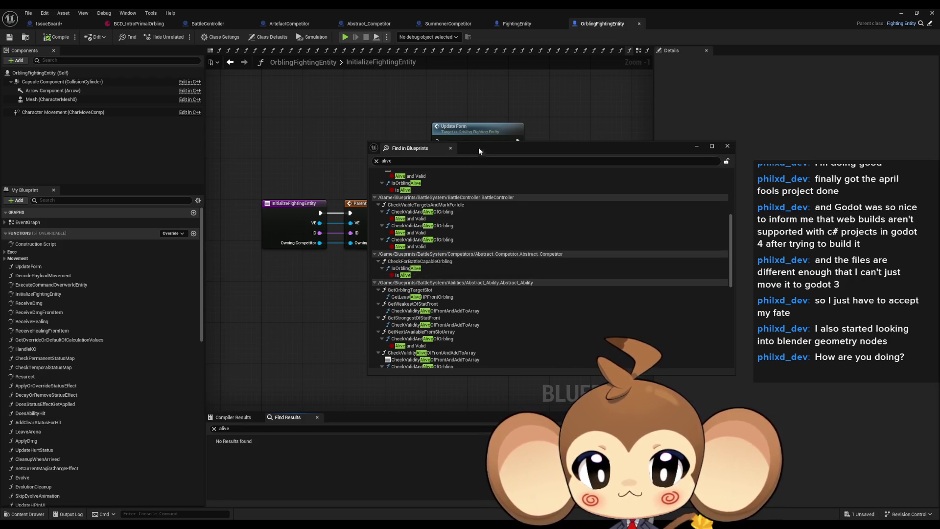
drag(474, 145, 939, 149)
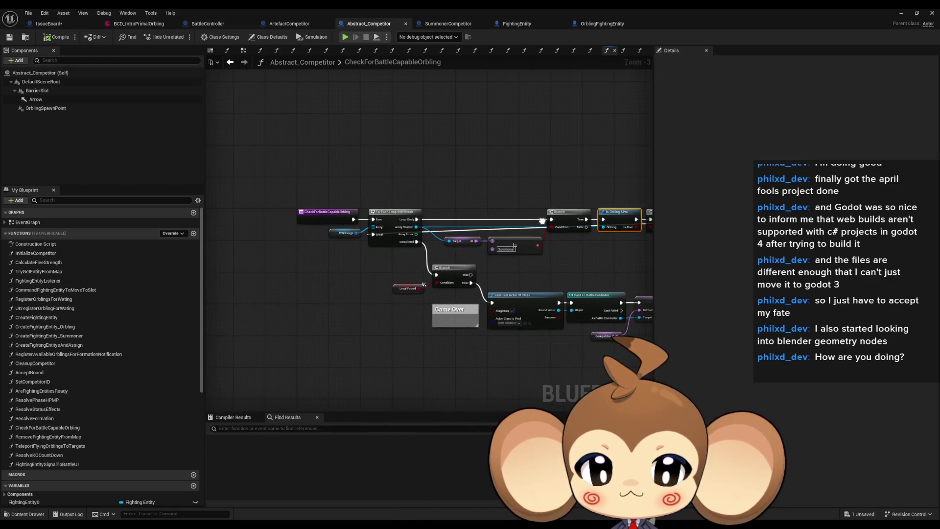
- Find references to CheckForBattleCapableOrbling and jump to its Create Event reference
right_click(302, 217)
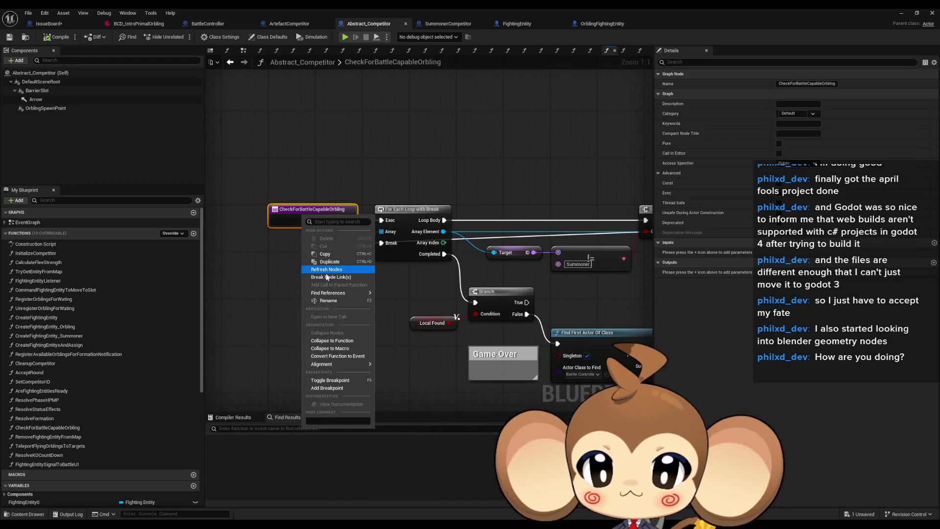
click(398, 304)
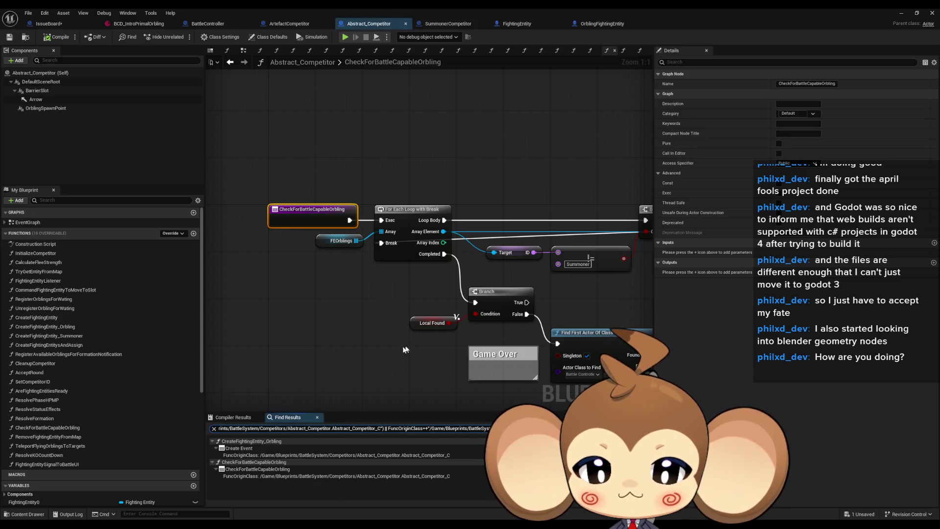
click(239, 448)
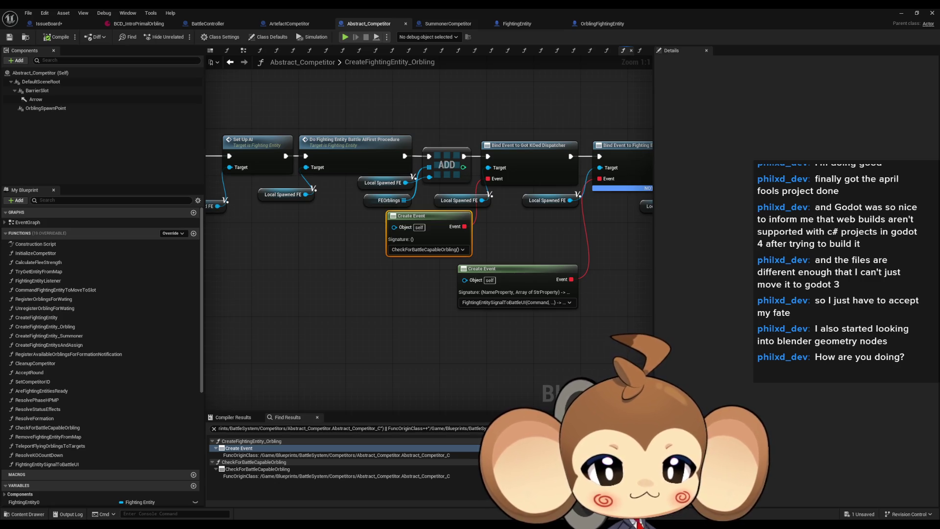
- Reopen the 'alive' search results, collapse the Abstract_Competitor and Abstract_Ability groups, and move them aside
key(ctrl+shift+f)
click(318, 290)
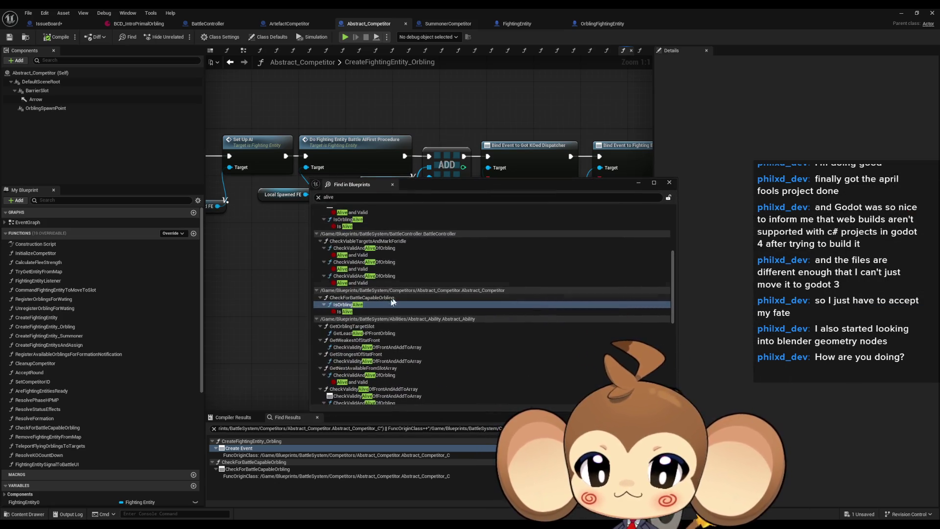
click(316, 290)
scroll(337, 293, down, 2)
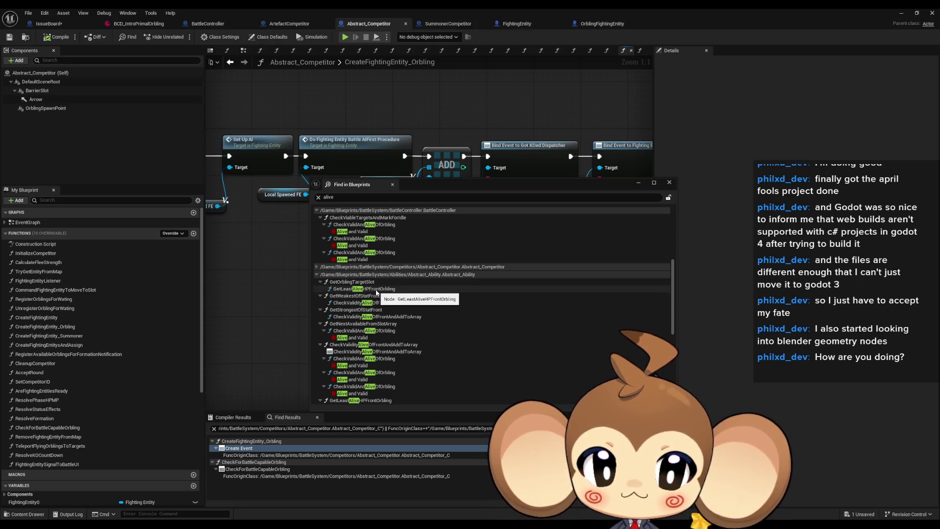
click(317, 274)
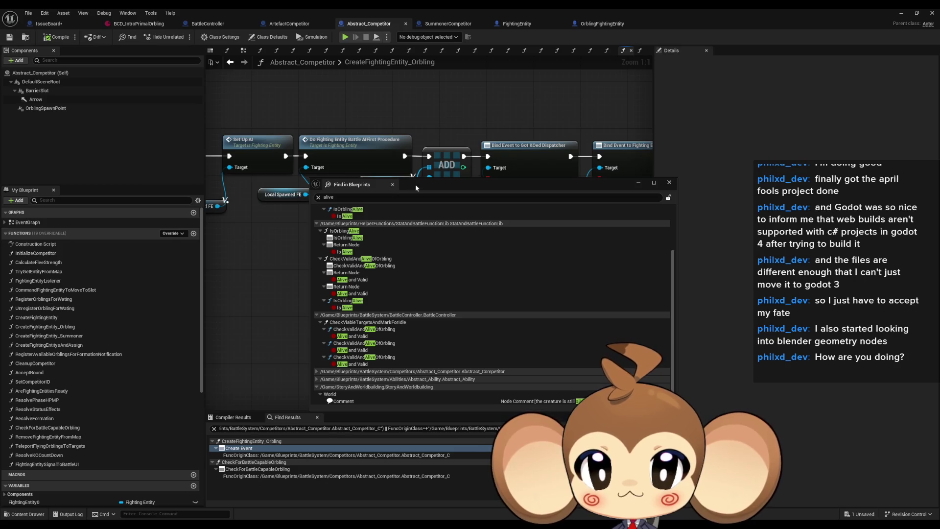
drag(415, 184, 939, 186)
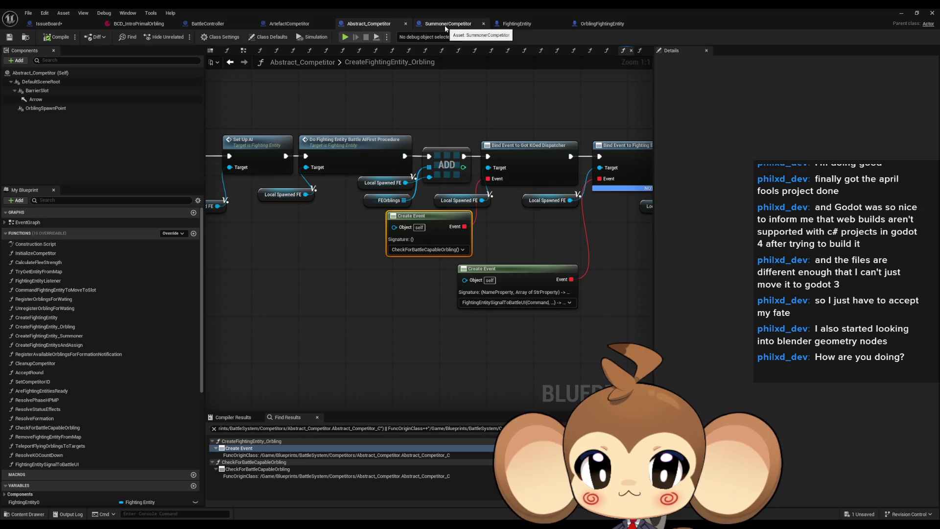
- Open SummonerCompetitor's CreateFightingEntity, then its parent CreateFightingEntity in Abstract_Competitor
click(445, 24)
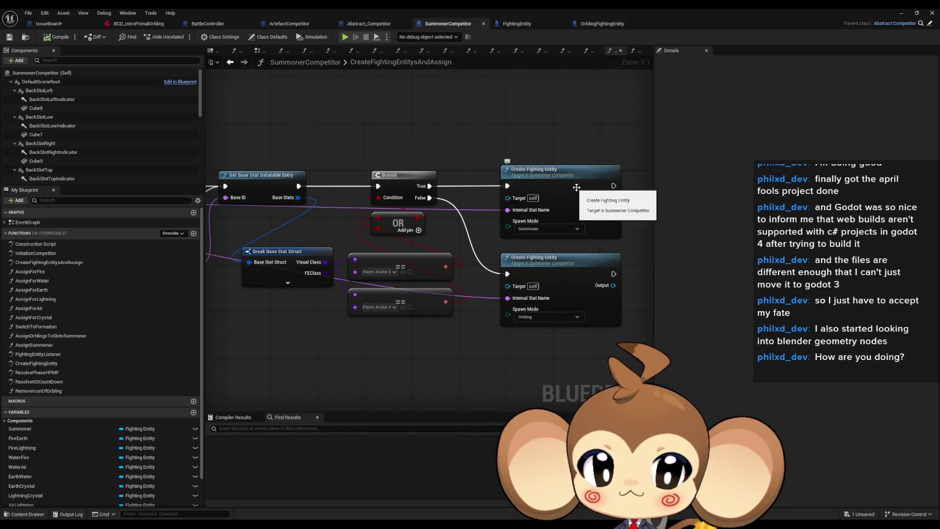
drag(574, 187, 518, 181)
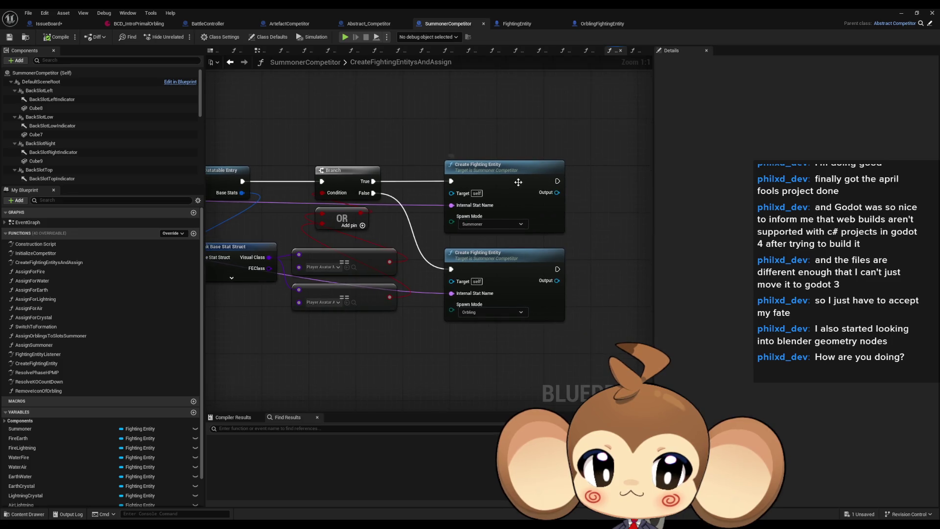
double_click(506, 260)
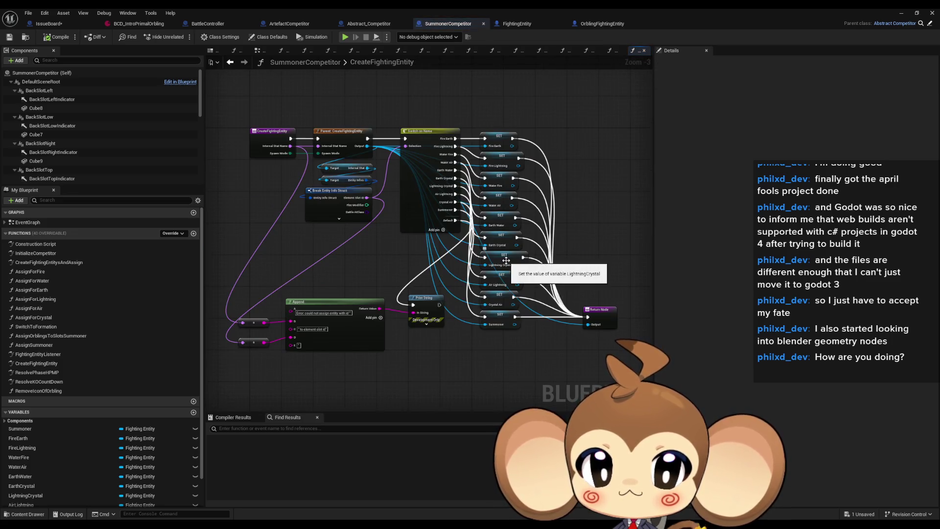
double_click(345, 138)
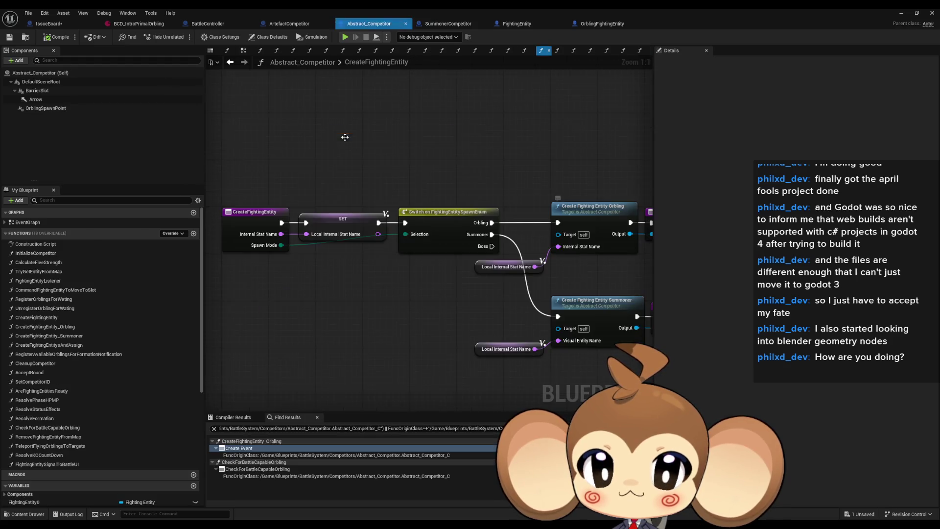
- Open the CreateFightingEntity_Orbling graph and examine its Initialize Orbling VE call and surrounding nodes
click(536, 221)
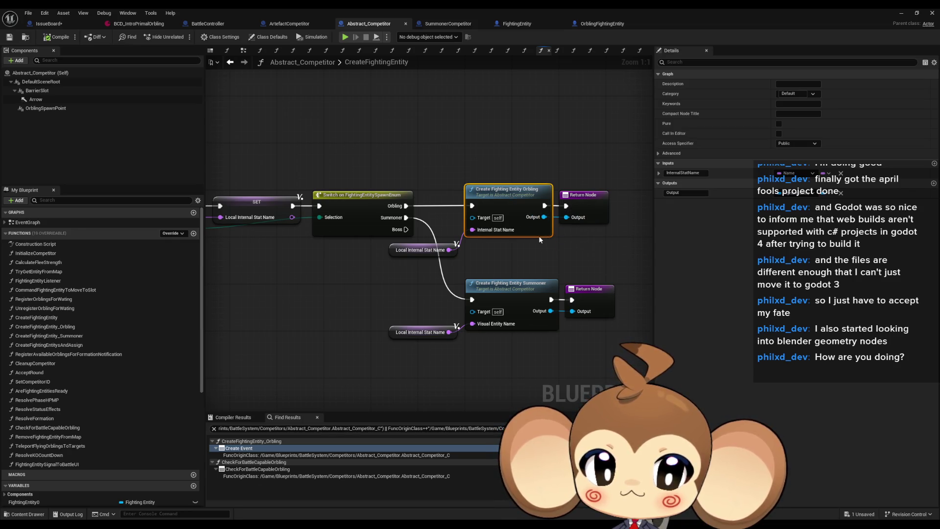
double_click(510, 203)
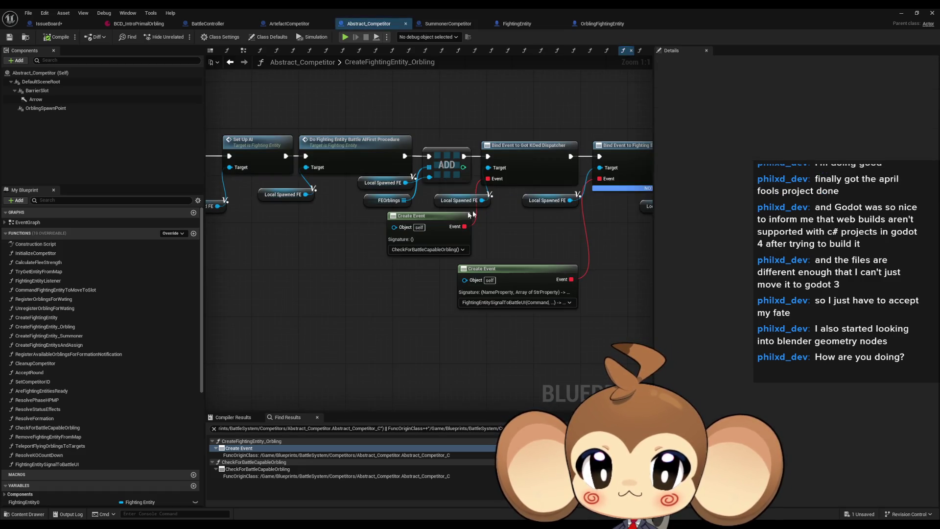
scroll(510, 203, down, 5)
scroll(578, 247, up, 5)
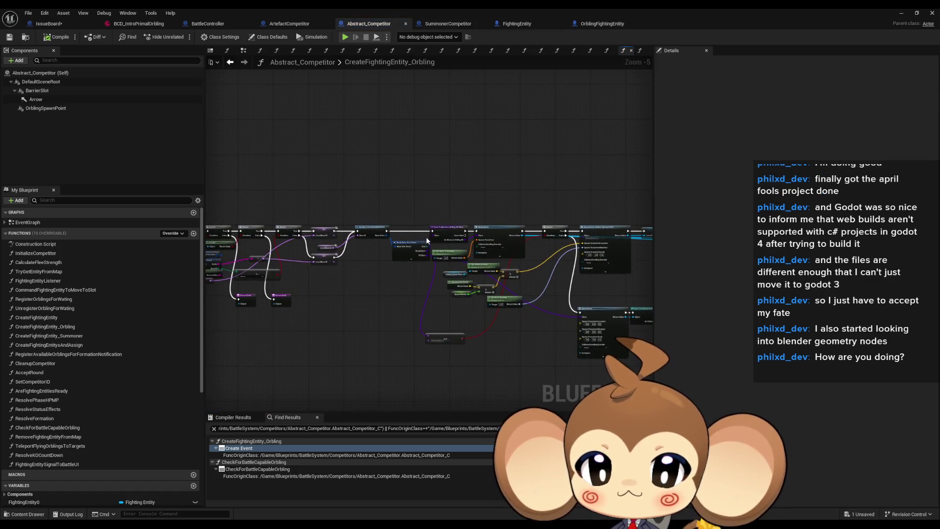
click(466, 253)
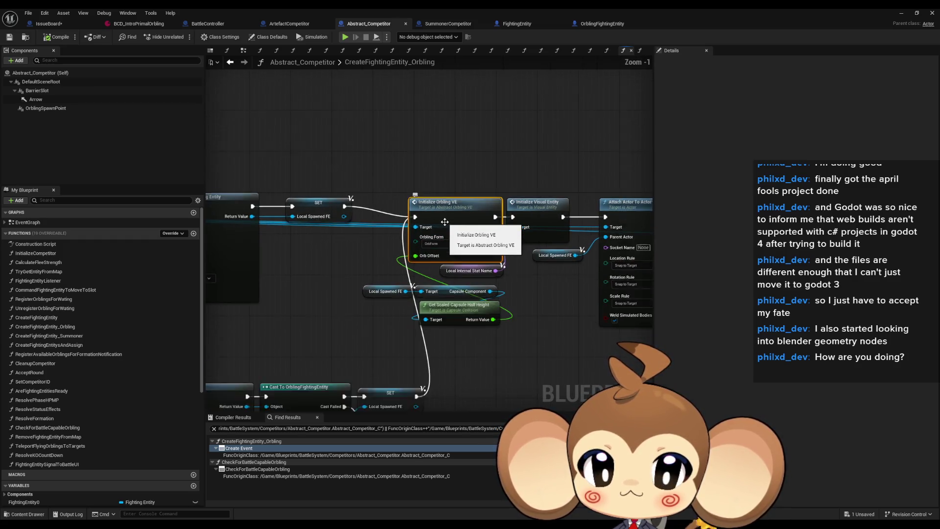
scroll(445, 220, down, 3)
mouse_move(355, 277)
mouse_down()
mouse_move(576, 235)
mouse_move(316, 239)
mouse_up()
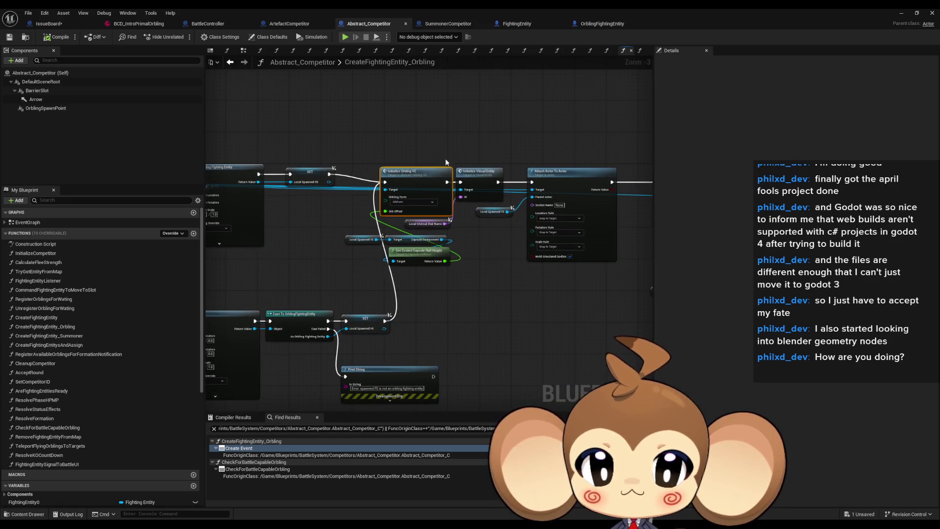
- Check the Initialize Visual Entity call, then open FightingEntity's InitializeFightingEntity function
click(485, 177)
scroll(493, 187, up, 3)
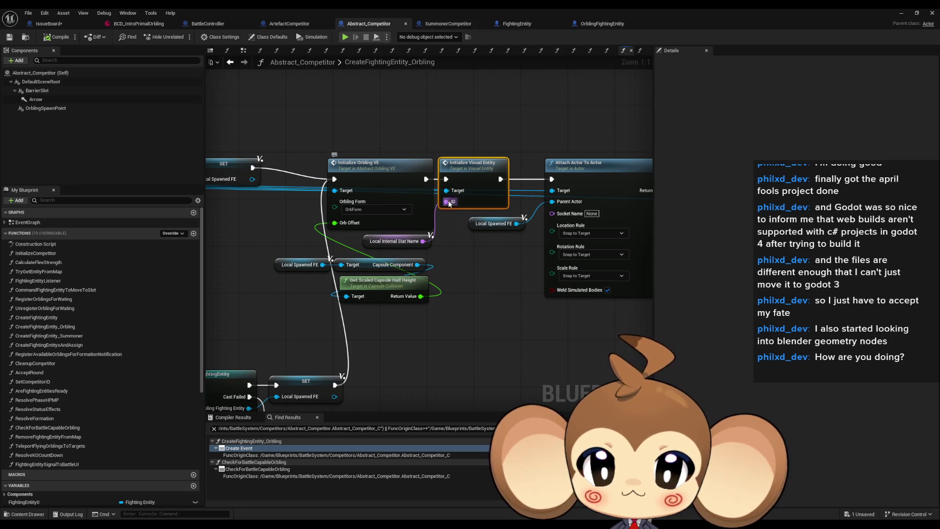
scroll(429, 202, down, 3)
drag(637, 184, 480, 216)
scroll(479, 215, up, 3)
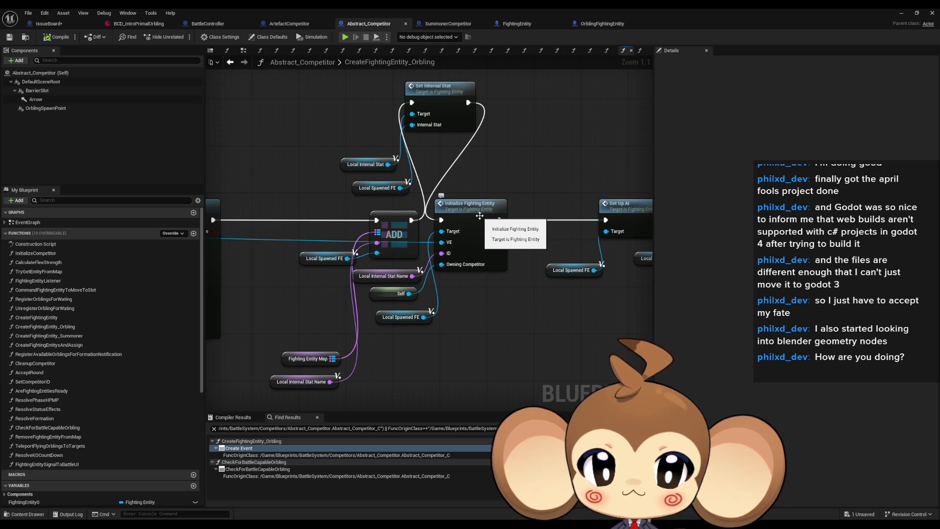
double_click(480, 216)
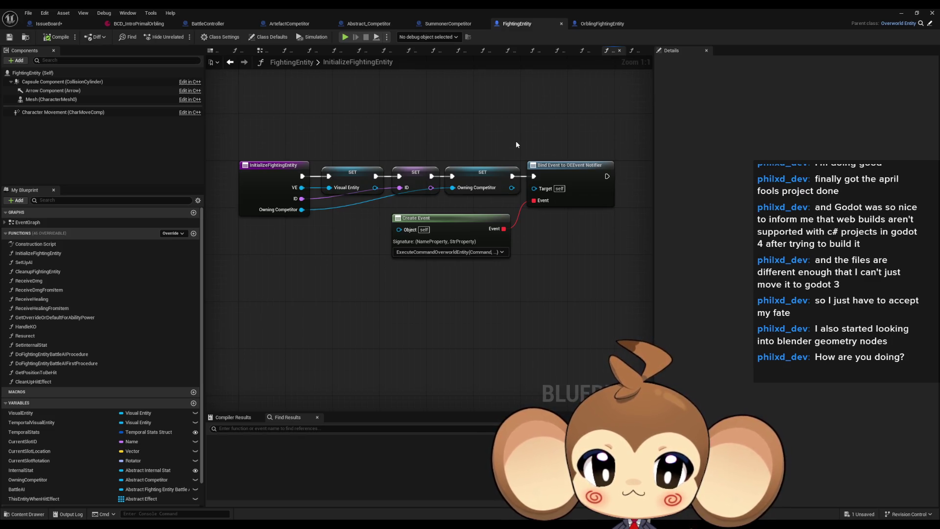
- Compare OrblingFightingEntity's InitializeFightingEntity, including its Update Form step, with the FightingEntity version
click(596, 24)
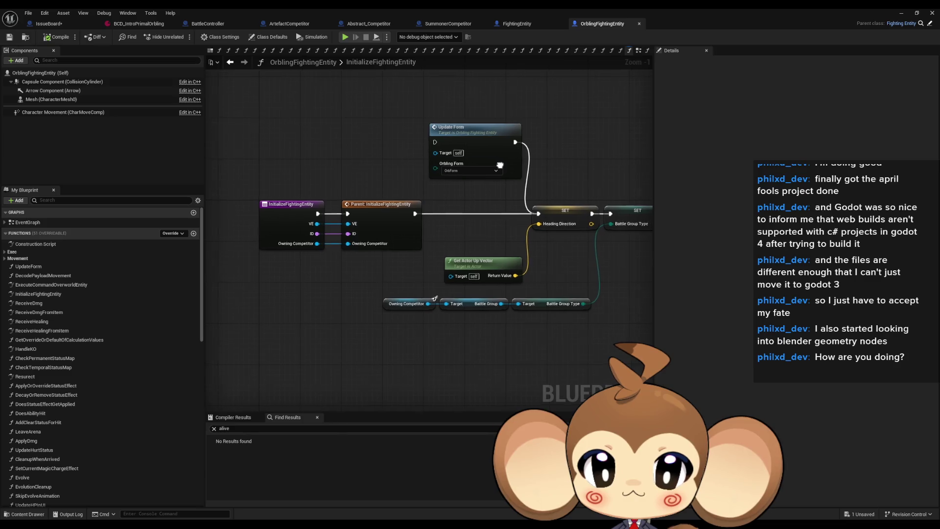
drag(502, 165, 410, 156)
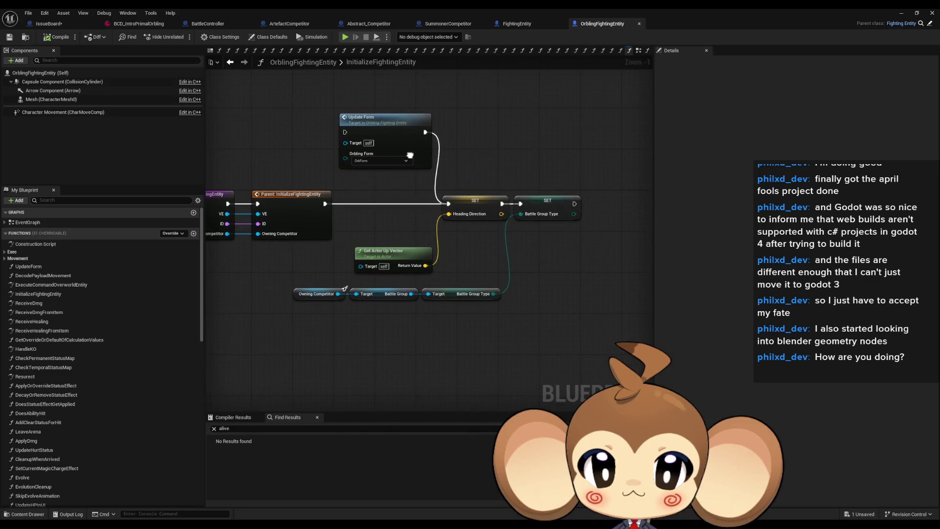
click(498, 24)
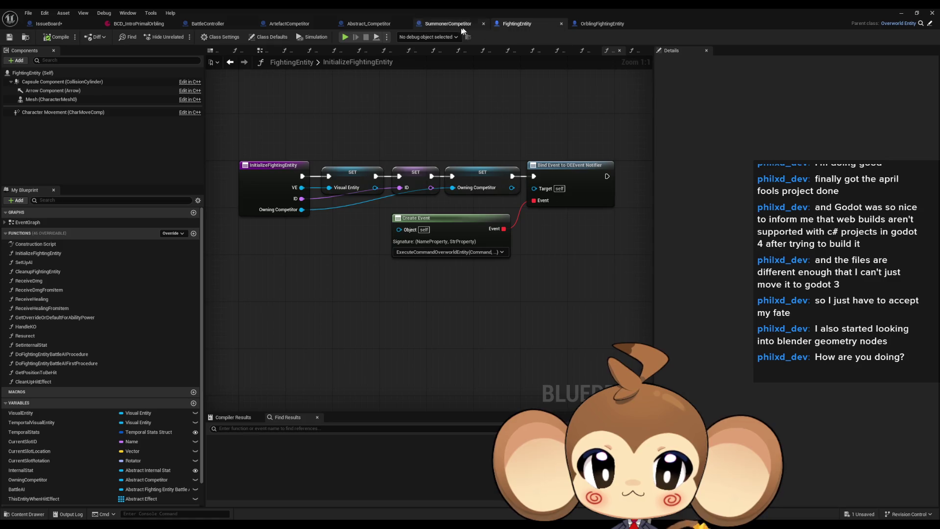
- Back in Abstract_Competitor's orbling graph, scan Set Internal Stat, AI and Bind Event nodes, then center Initialize Orbling VE
click(363, 26)
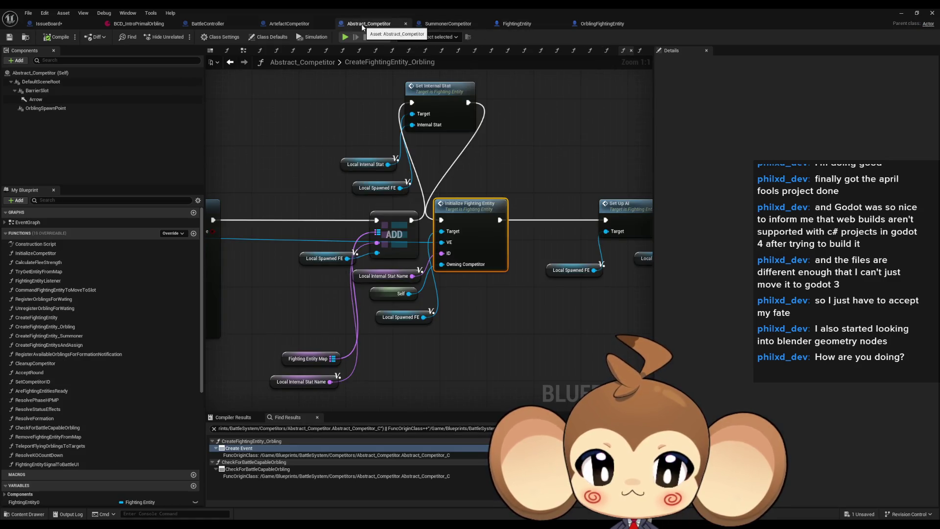
click(428, 95)
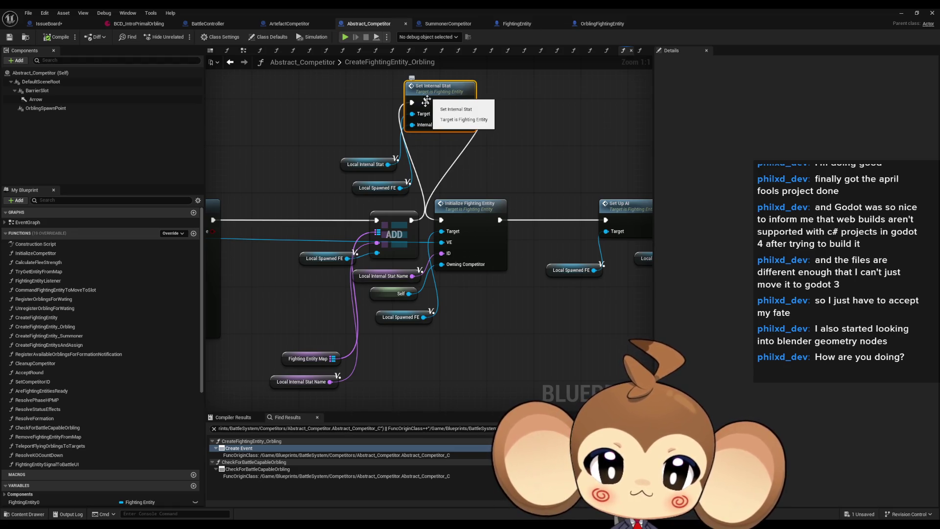
scroll(384, 173, down, 2)
drag(364, 196, 149, 199)
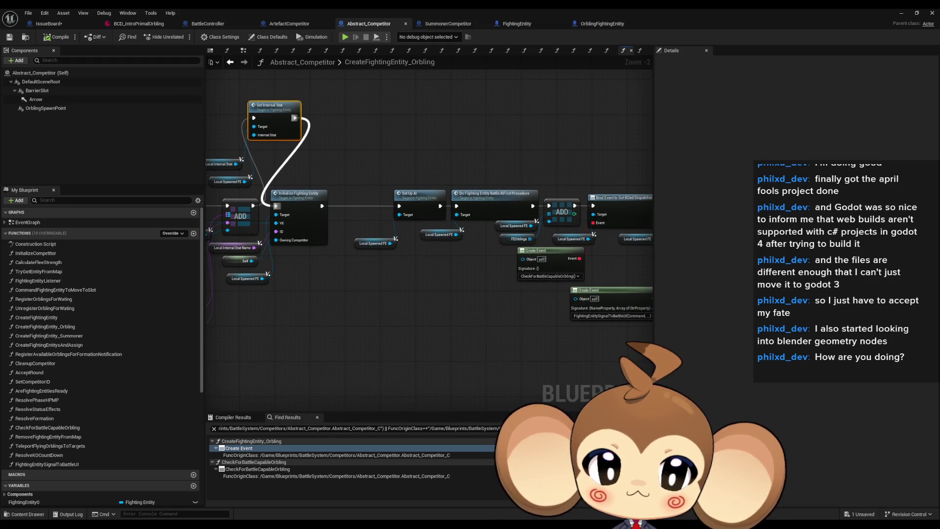
drag(429, 205, 332, 207)
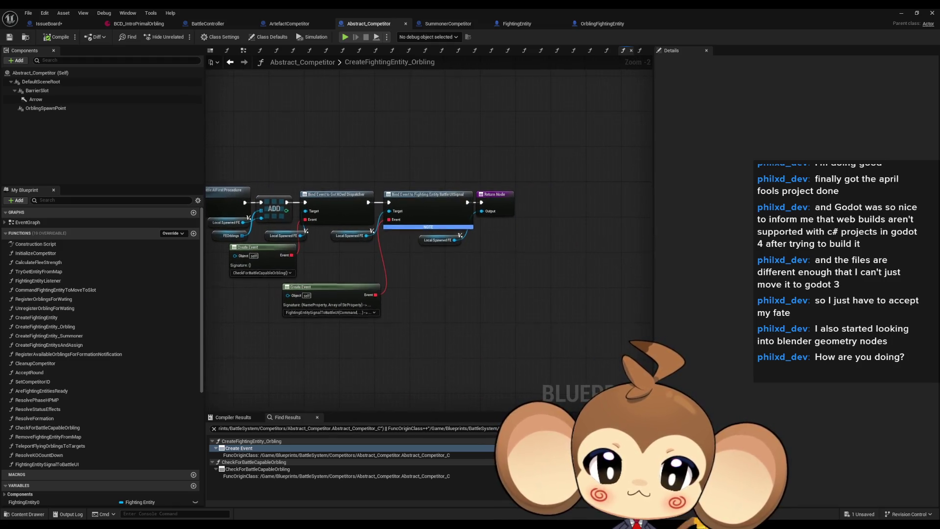
scroll(437, 199, up, 2)
click(437, 199)
drag(435, 220, 479, 213)
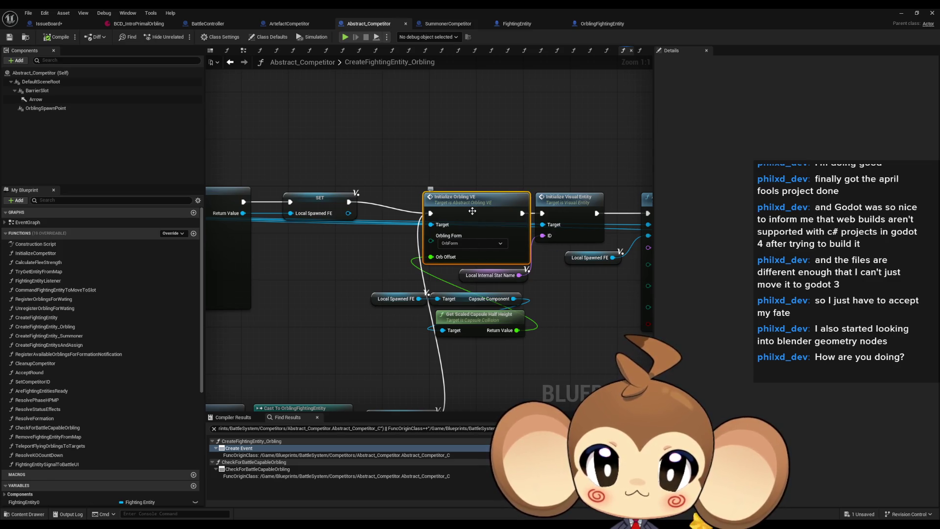
- Open Abstract_Orbling_VE's InitializeOrbling_VE and inspect its Update Form and Offset Sphere Center nodes
double_click(472, 211)
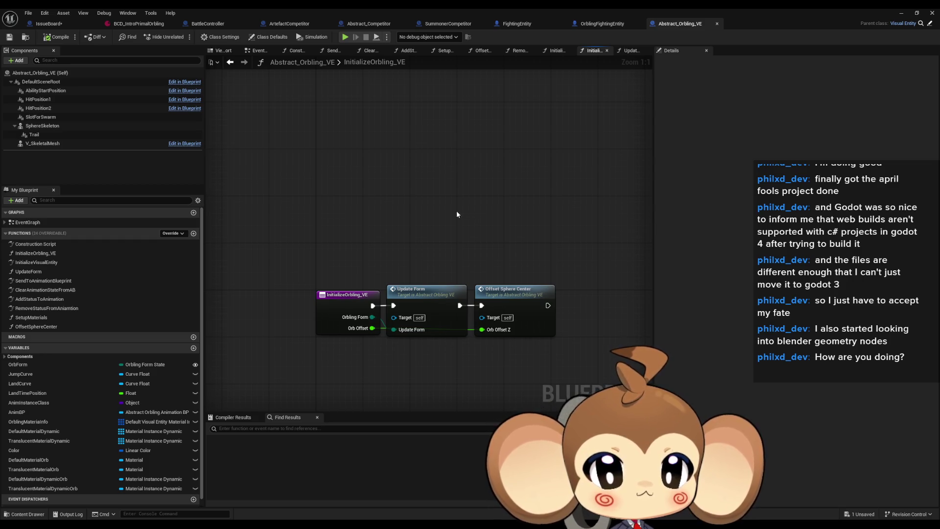
click(434, 333)
click(517, 321)
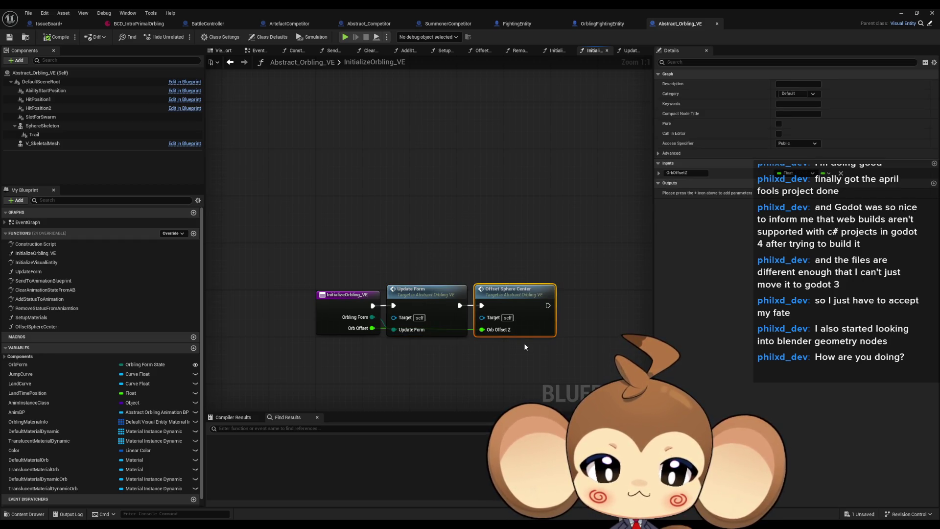
- Cycle through SummonerCompetitor, FightingEntity, OrblingFightingEntity and Abstract_Competitor, ending on ArtefactCompetitor's CreateFightingEntity
click(430, 22)
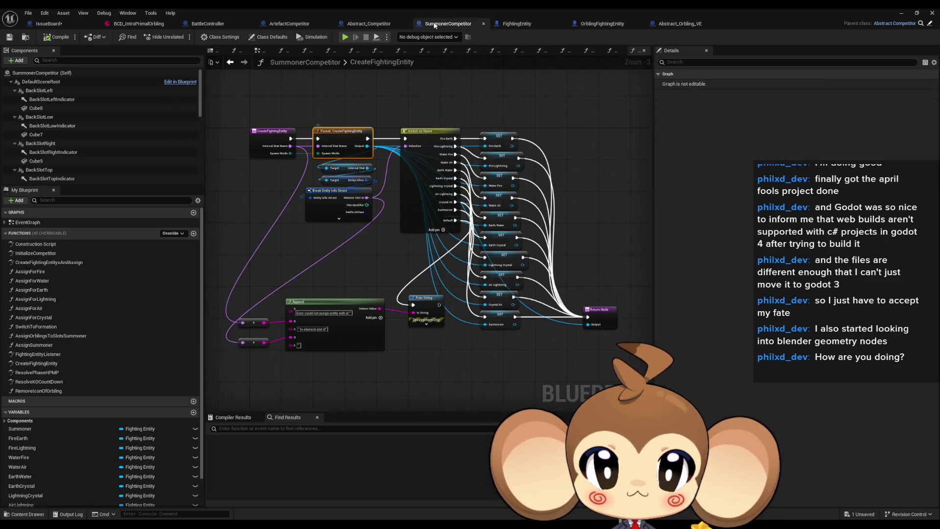
click(512, 24)
click(594, 24)
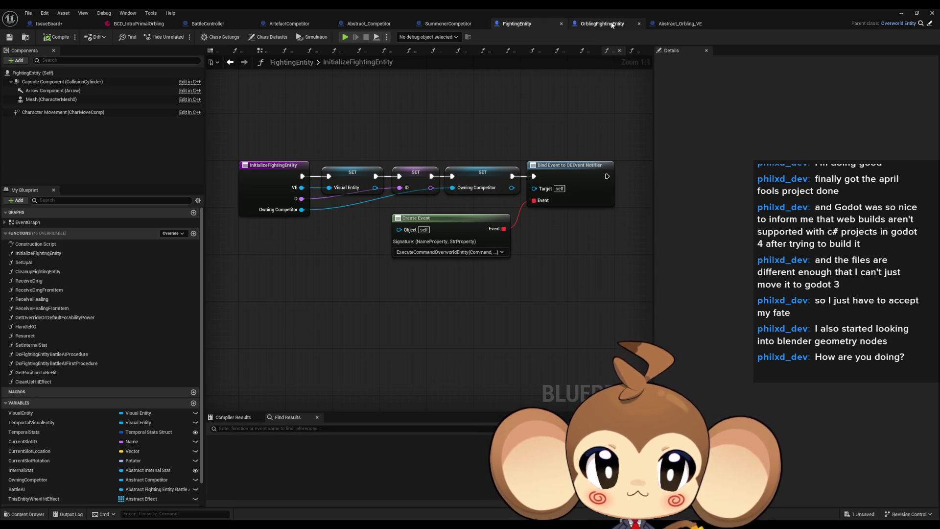
click(358, 24)
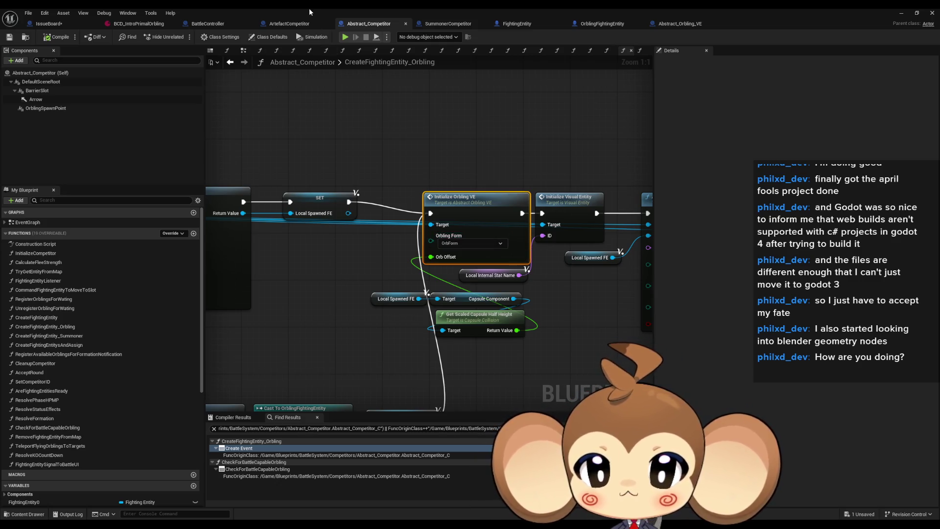
click(296, 24)
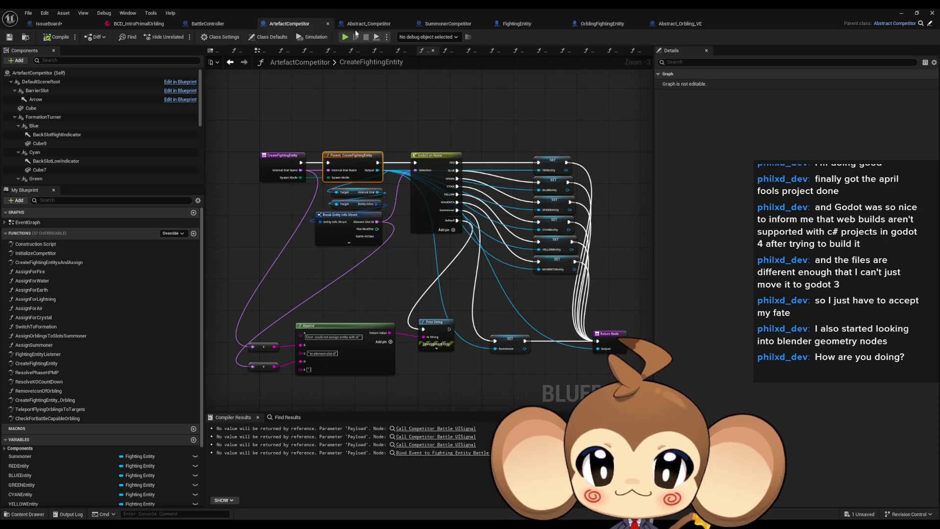
click(368, 23)
scroll(391, 180, down, 2)
drag(390, 180, 612, 191)
click(297, 27)
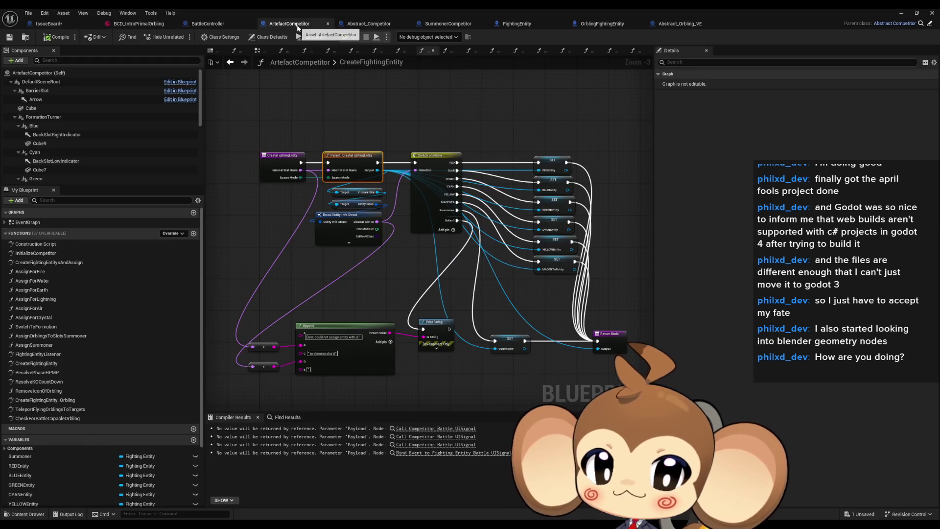
double_click(344, 160)
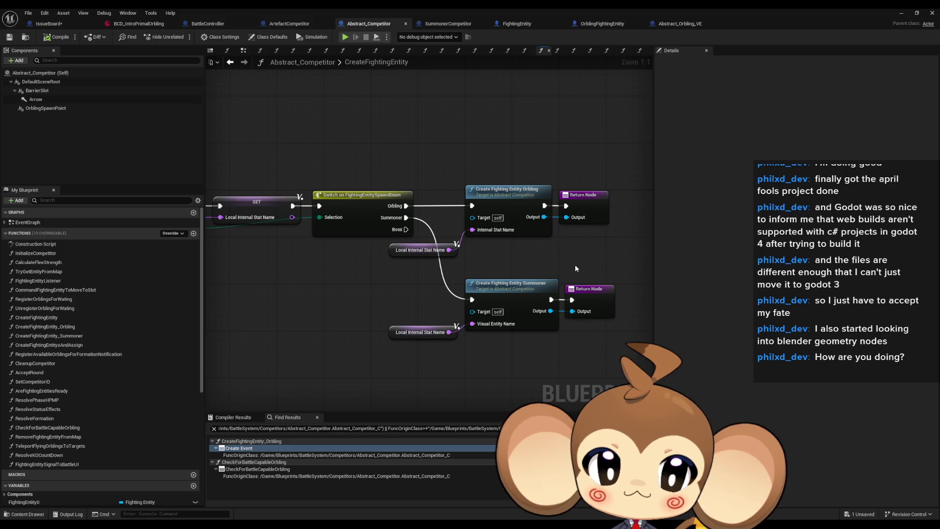
click(298, 26)
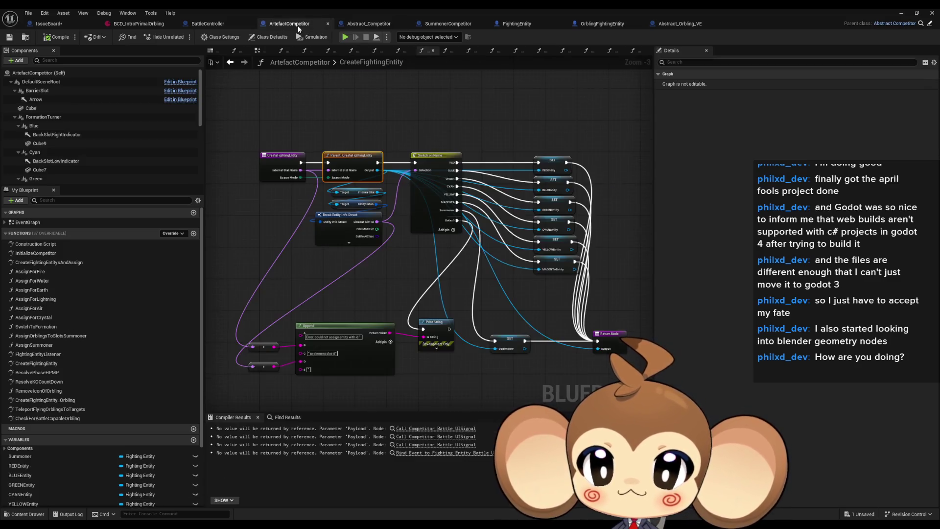
scroll(311, 157, up, 3)
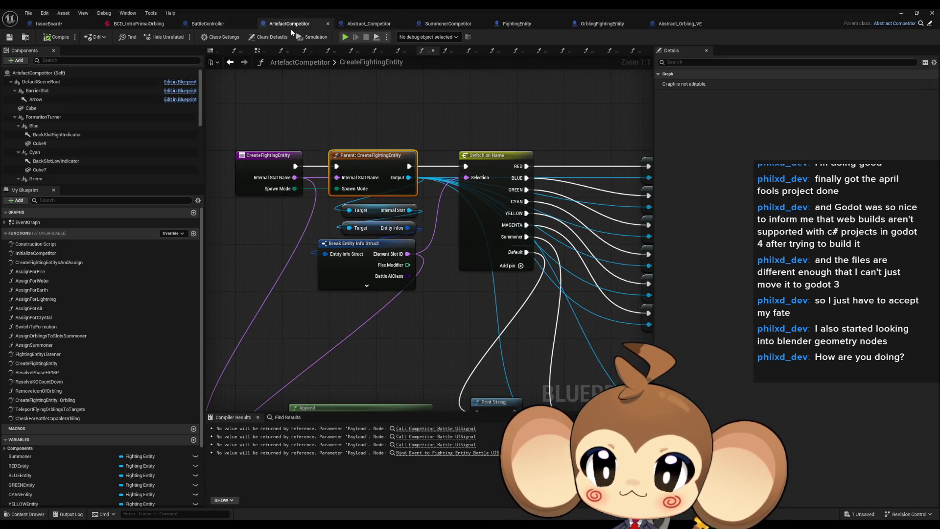
mouse_move(365, 158)
mouse_down()
mouse_move(343, 123)
mouse_move(397, 208)
mouse_up()
double_click(420, 229)
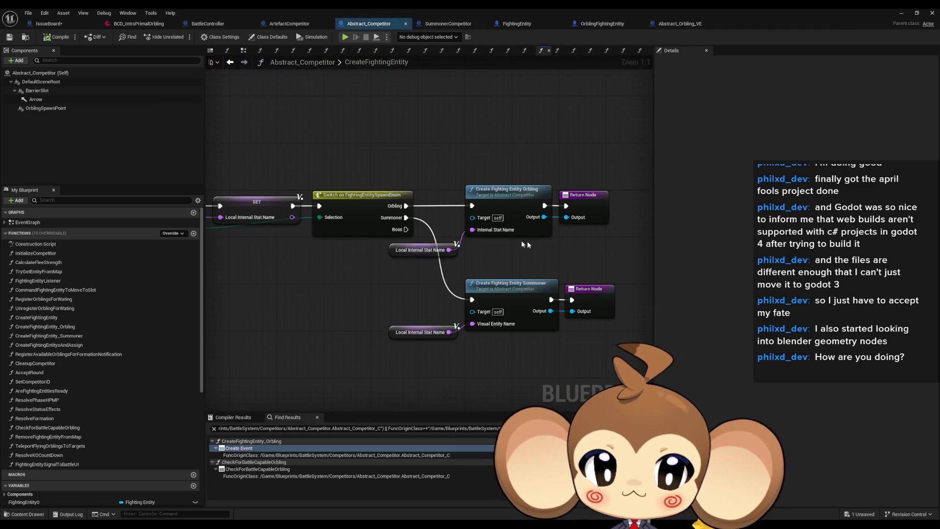
click(527, 290)
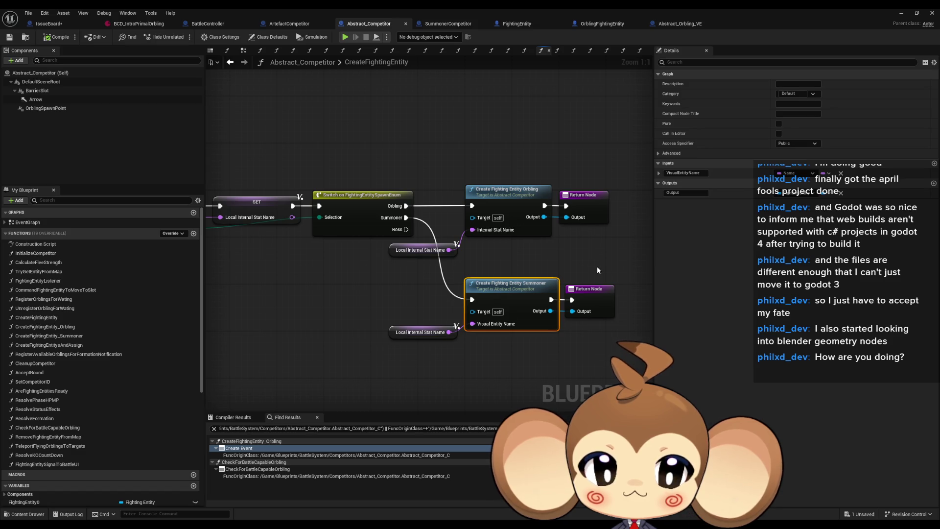
click(535, 207)
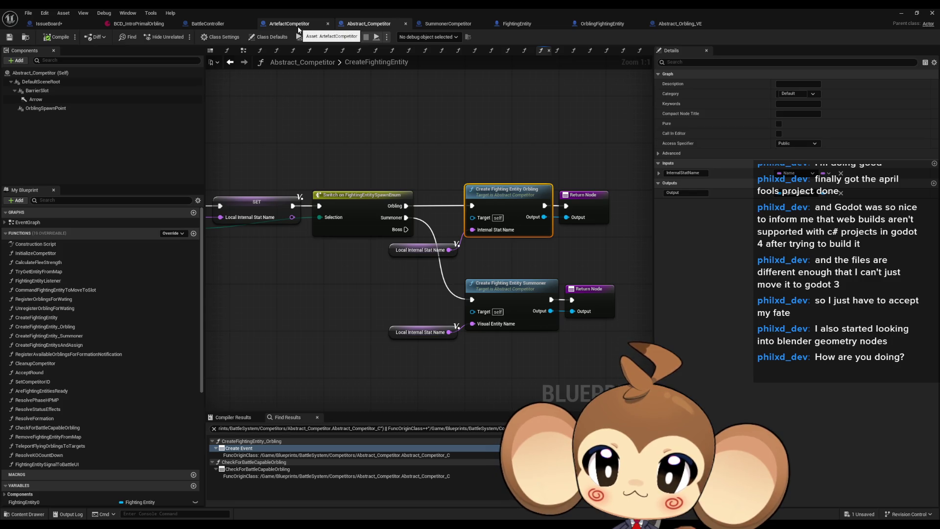
click(298, 27)
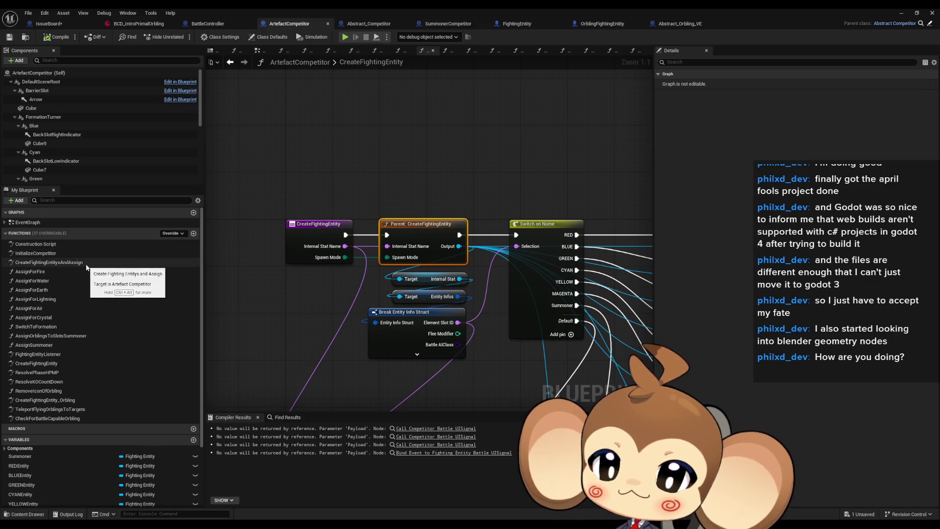
click(81, 400)
- Open ArtefactCompetitor's CreateFightingEntity_Orbling graph and inspect its Initialize Orbling VE node
double_click(81, 400)
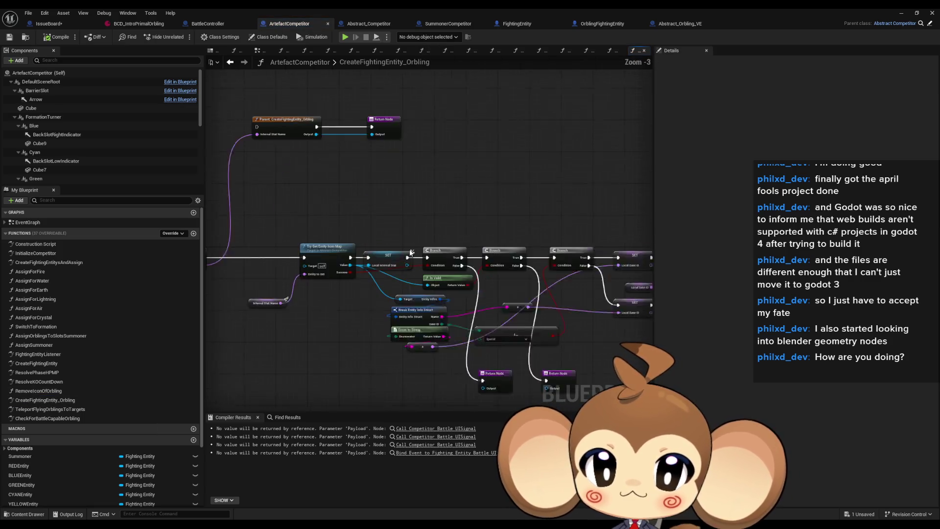
scroll(316, 206, down, 1)
scroll(411, 240, up, 2)
mouse_move(411, 239)
mouse_down()
mouse_move(493, 234)
mouse_move(360, 202)
mouse_move(402, 229)
mouse_move(454, 223)
mouse_up()
scroll(360, 206, down, 1)
scroll(401, 230, up, 3)
click(455, 197)
click(554, 225)
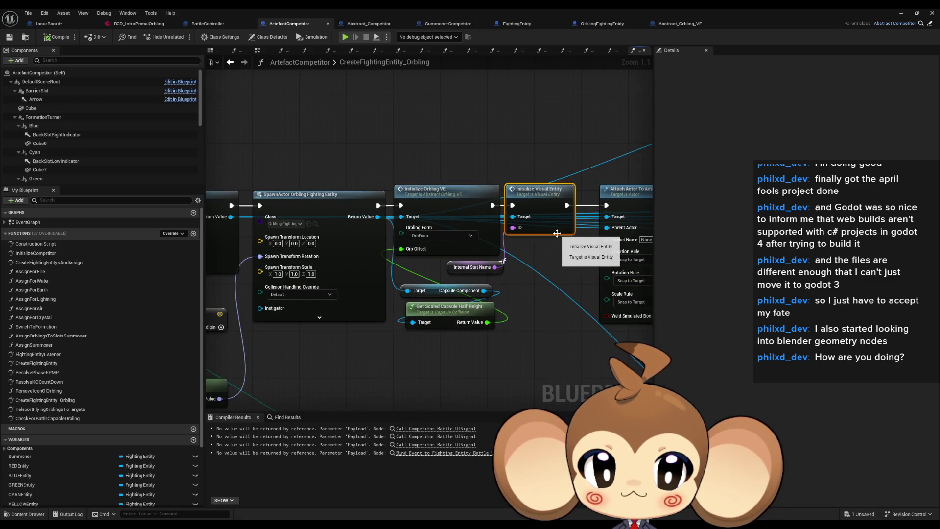
click(449, 208)
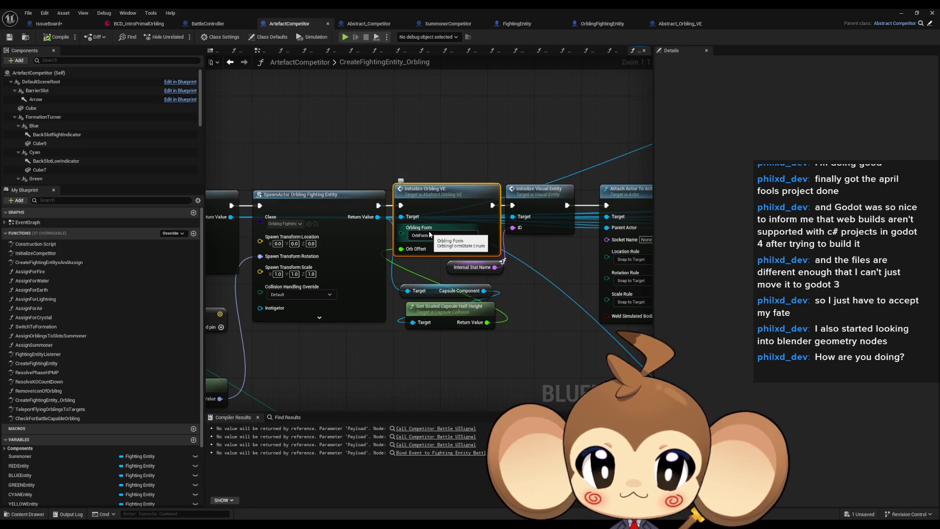
- Open the Initialize Orbling VE definition in Abstract_Orbling_VE, then return to ArtefactCompetitor
double_click(446, 198)
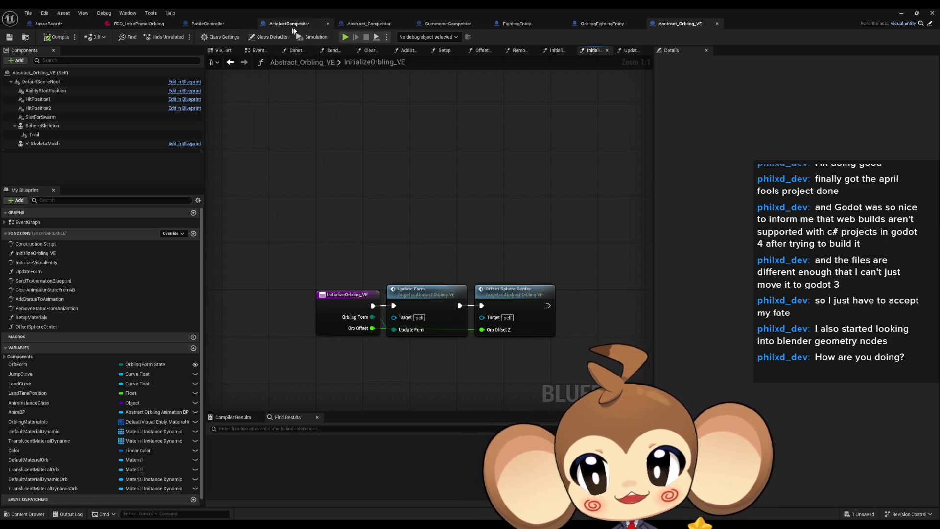
click(296, 24)
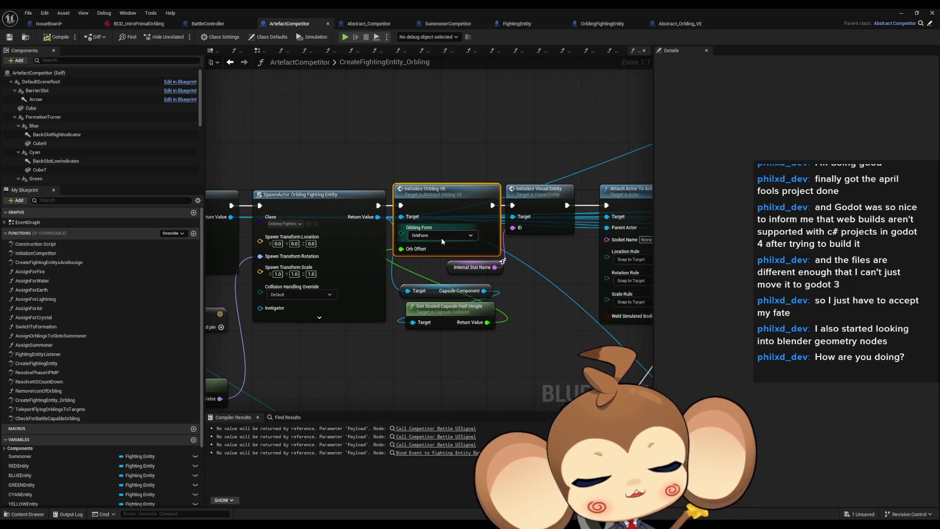
scroll(470, 240, down, 4)
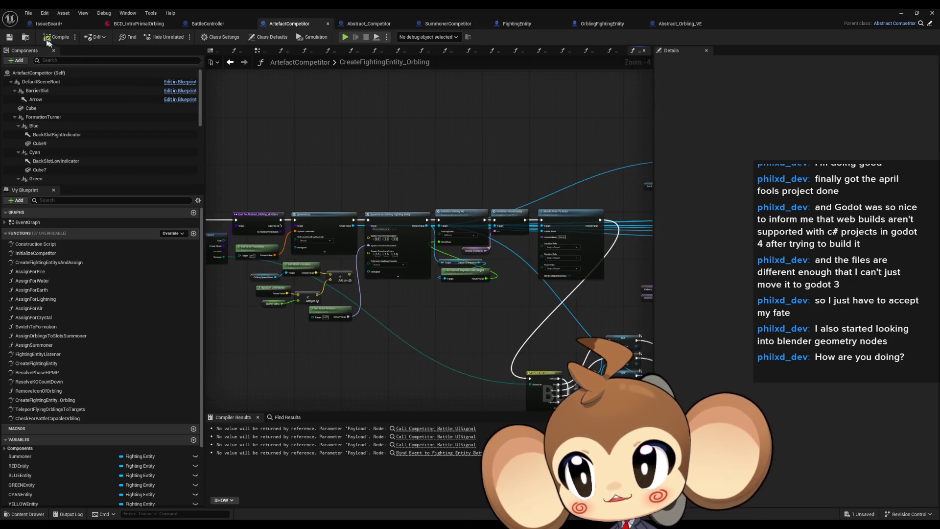
click(48, 24)
- Select the 'dead solids' comment in IssueBoard and delete it
mouse_move(320, 231)
mouse_down()
mouse_move(427, 286)
mouse_move(560, 325)
mouse_up()
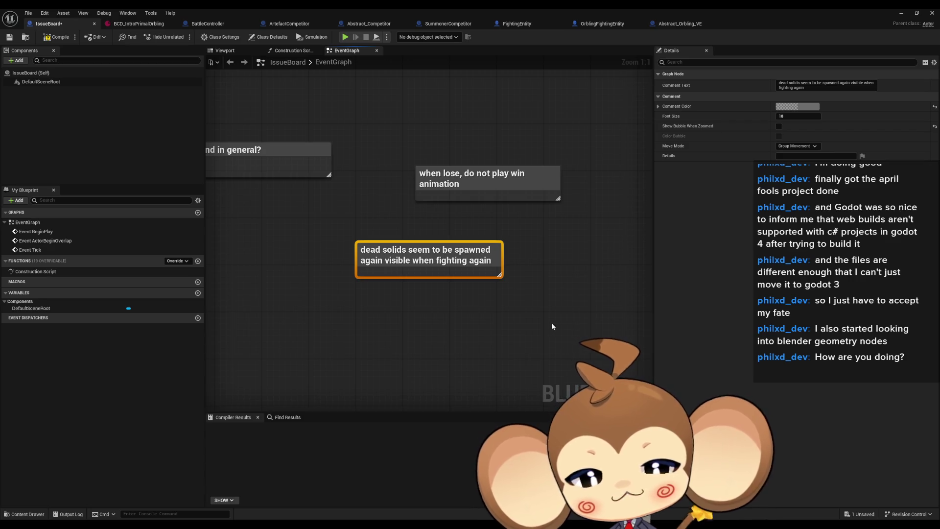
drag(528, 247, 536, 283)
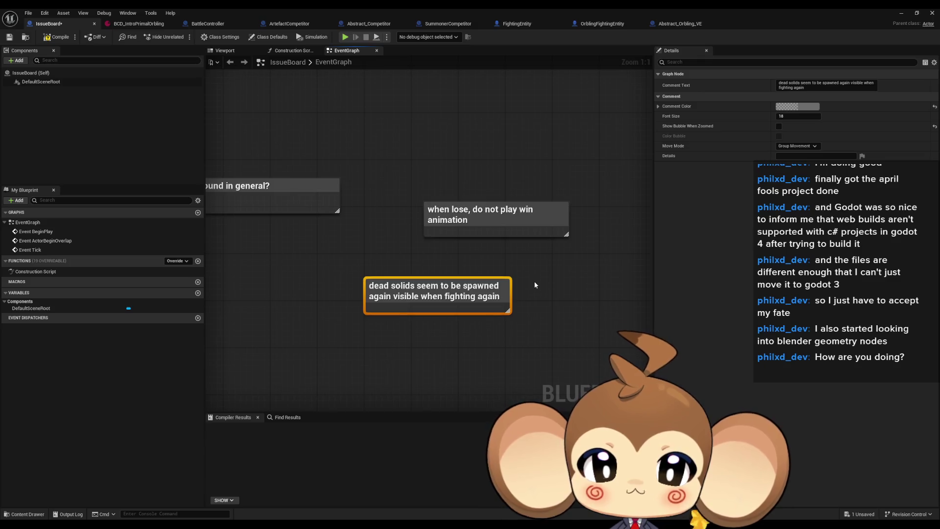
key(Delete)
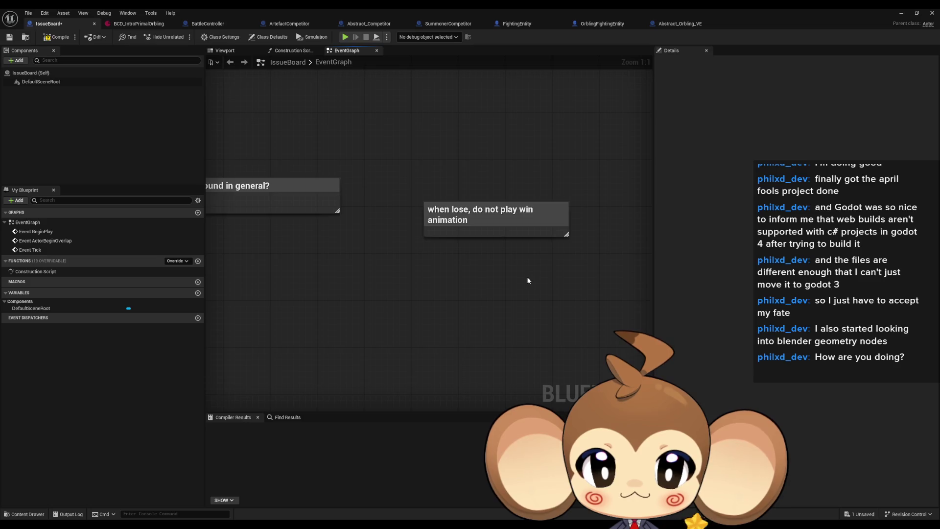
- Move the 'when lose' comment down-left and frame the group of issue notes
scroll(439, 258, down, 3)
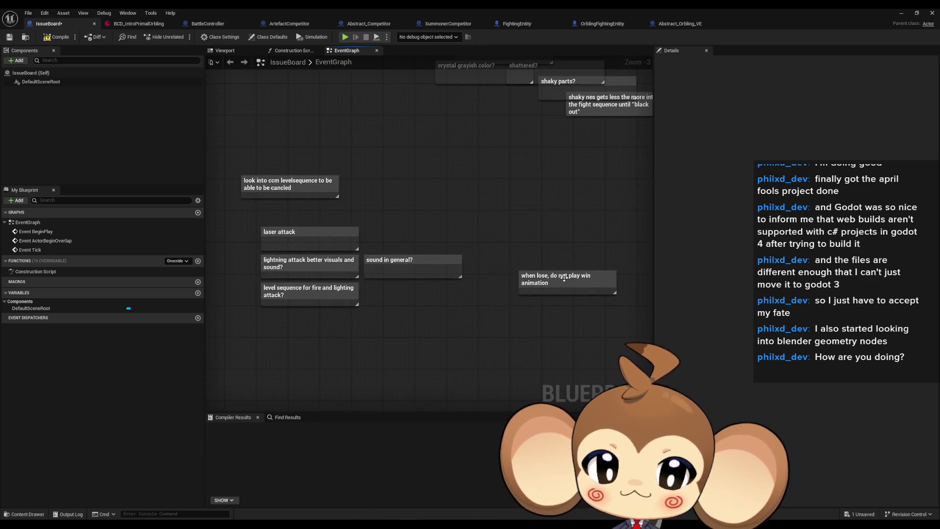
drag(564, 278, 451, 300)
scroll(451, 299, down, 4)
scroll(423, 319, up, 3)
click(423, 319)
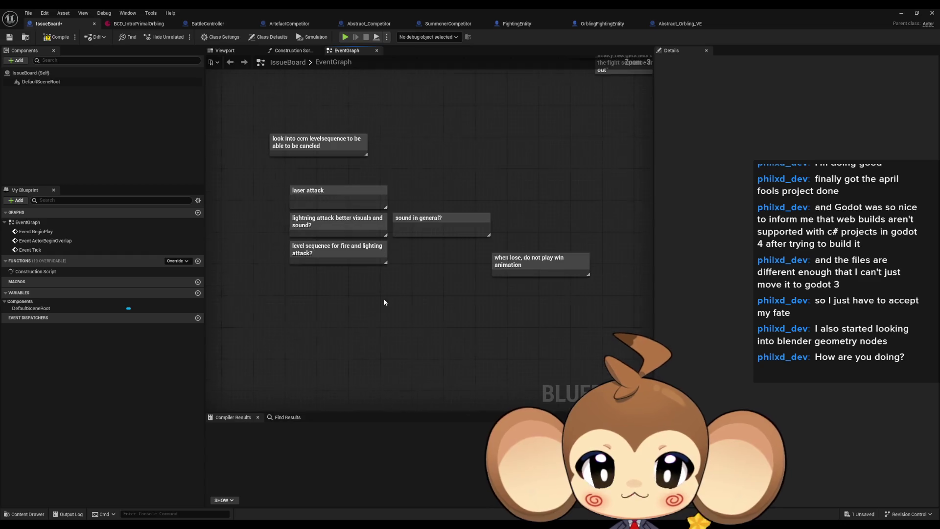
scroll(410, 302, down, 4)
scroll(417, 312, up, 6)
drag(487, 268, 525, 269)
- Select the ccm levelsequence note and the attack and sound comments to review the note stack
drag(258, 110, 484, 314)
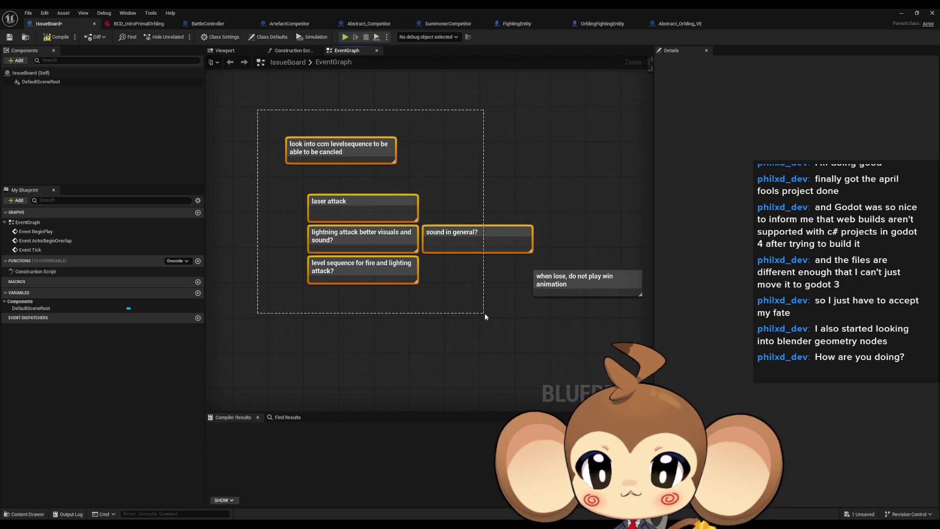
scroll(335, 201, up, 2)
click(318, 133)
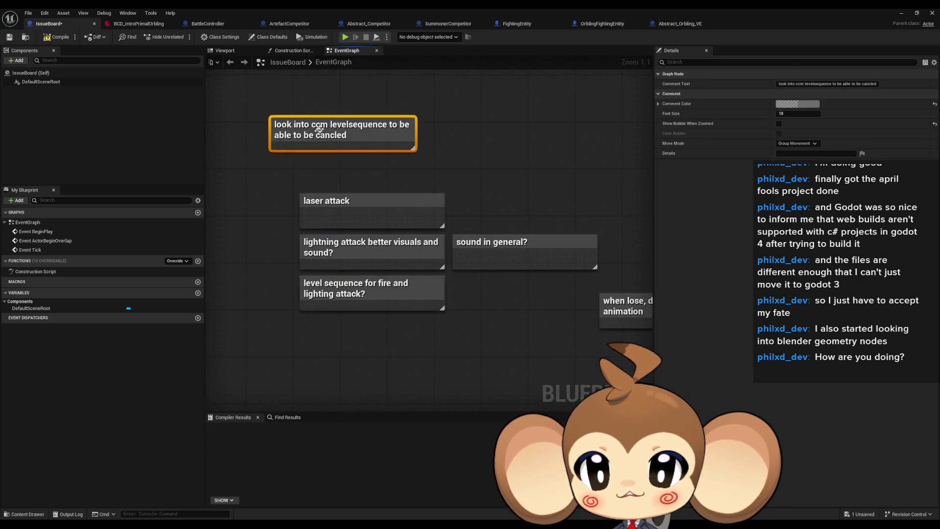
drag(241, 185, 530, 318)
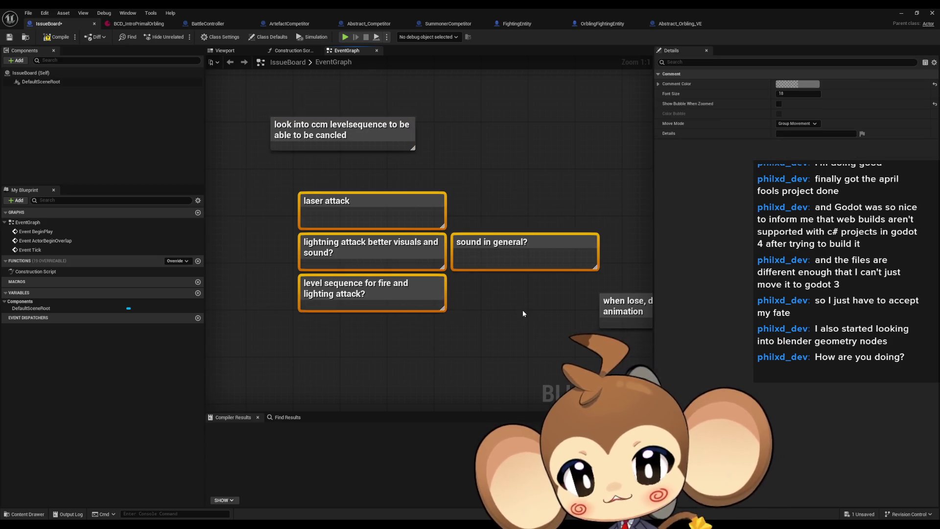
click(518, 348)
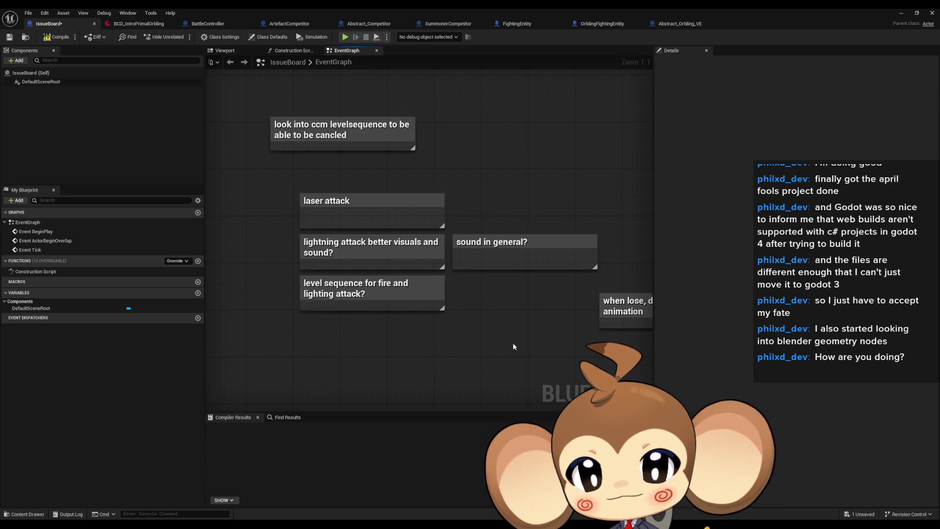
mouse_move(476, 375)
mouse_down()
mouse_move(449, 325)
mouse_move(302, 272)
mouse_move(350, 281)
mouse_up()
drag(267, 318, 431, 196)
click(470, 188)
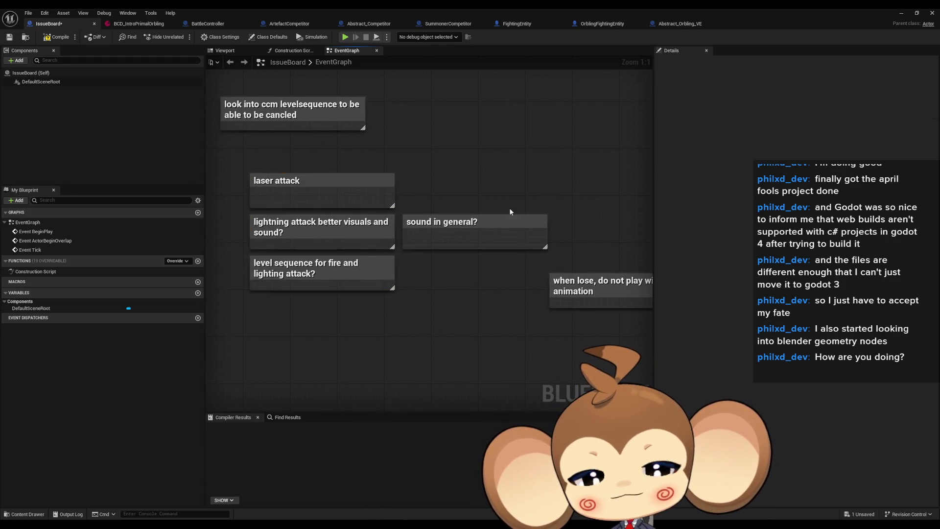
drag(509, 210, 407, 174)
drag(492, 199, 418, 165)
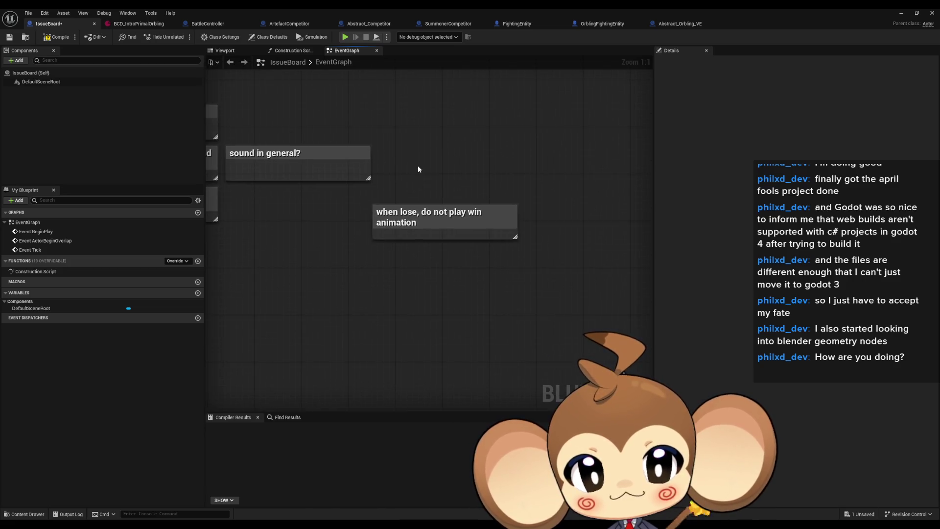
- Place the 'when lose' comment under the other notes, verify it, and return to BattleController
click(460, 219)
mouse_move(460, 219)
mouse_down()
mouse_move(548, 245)
mouse_move(326, 270)
mouse_move(449, 278)
mouse_move(418, 275)
mouse_up()
scroll(548, 291, down, 4)
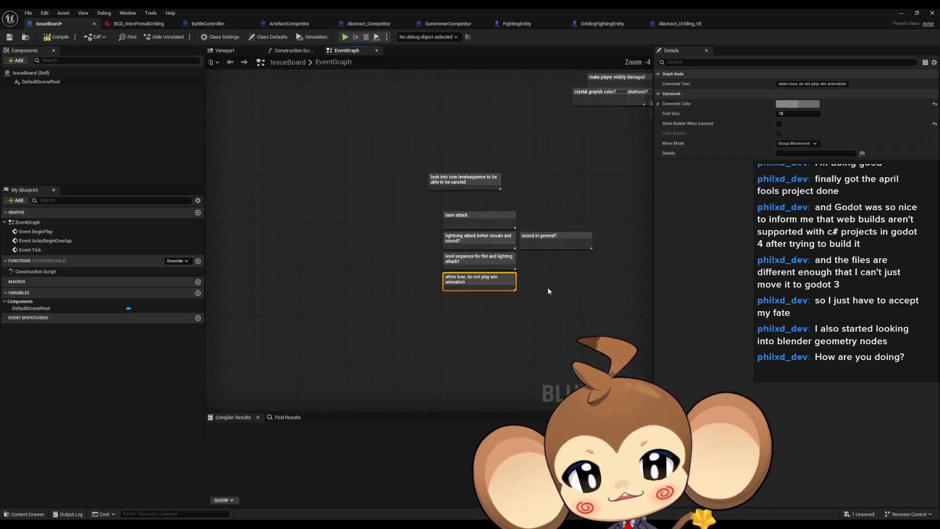
click(548, 291)
mouse_move(602, 252)
mouse_down()
mouse_move(389, 321)
mouse_move(579, 270)
mouse_up()
click(426, 300)
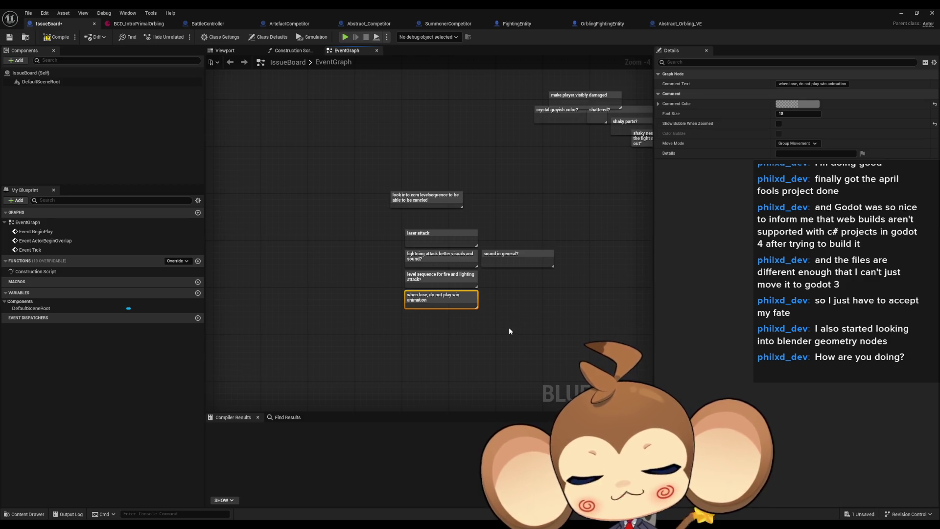
scroll(489, 321, up, 2)
click(489, 321)
scroll(368, 234, up, 1)
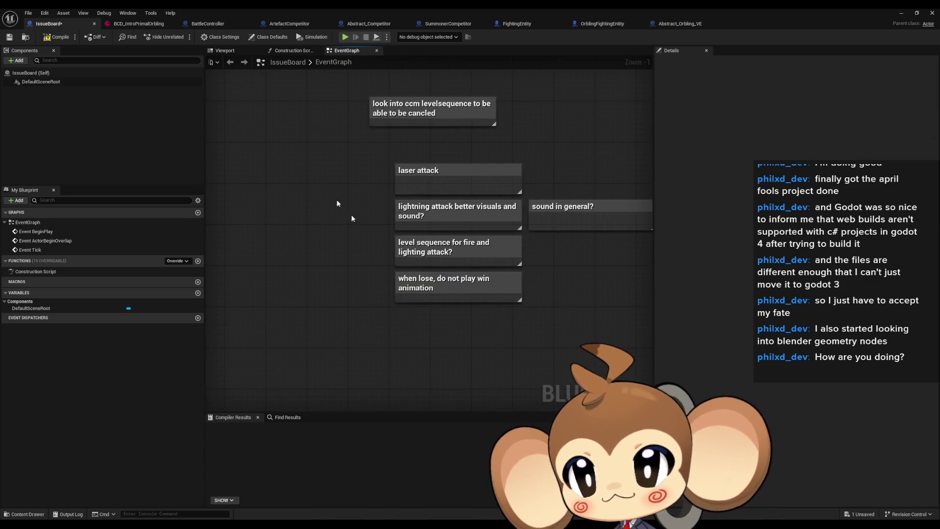
click(207, 26)
scroll(122, 350, down, 3)
click(13, 260)
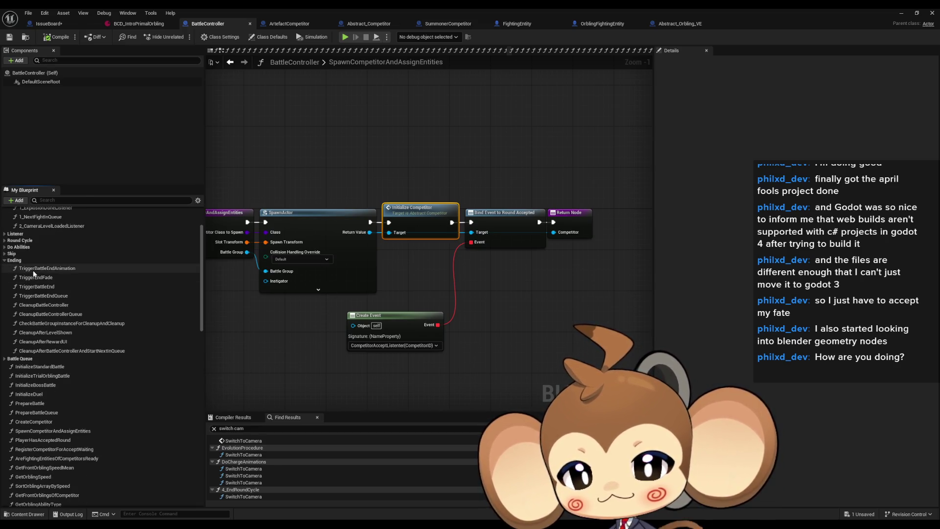
double_click(33, 269)
scroll(381, 300, up, 3)
click(512, 293)
scroll(513, 301, up, 2)
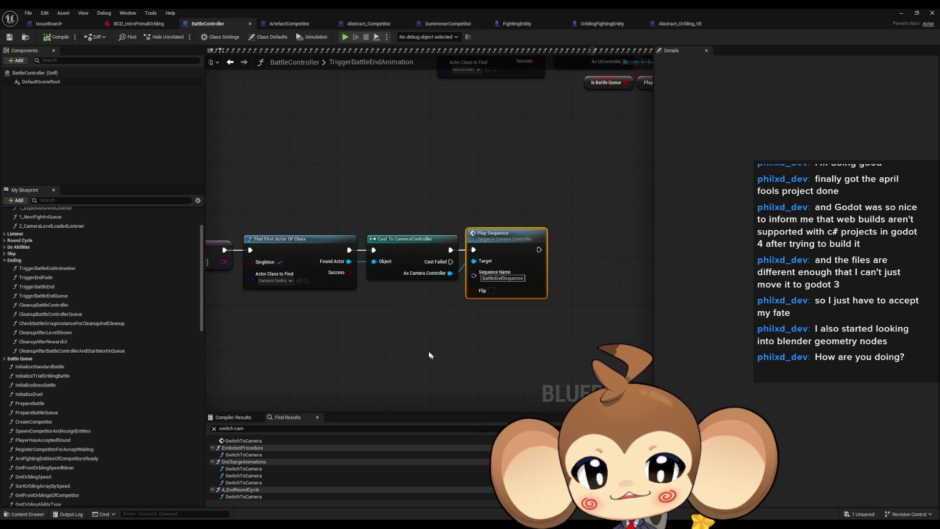
scroll(432, 357, down, 5)
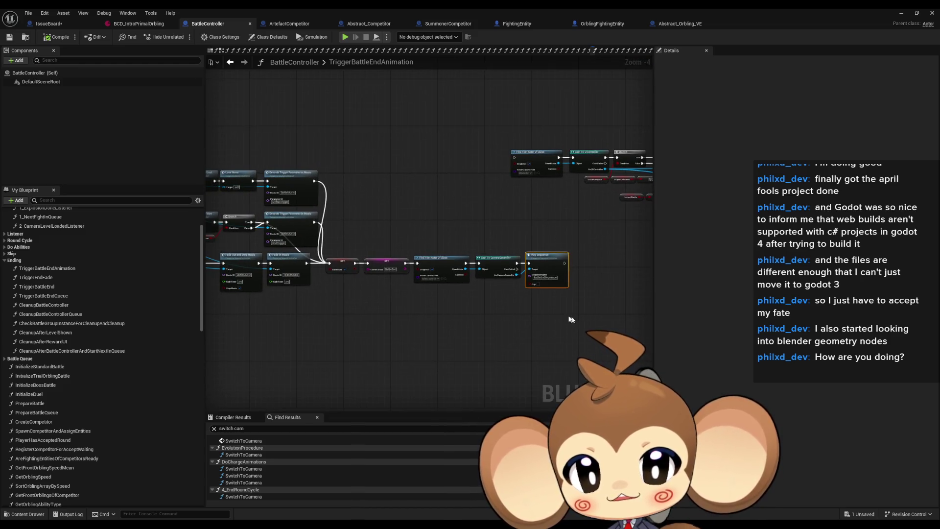
scroll(477, 309, up, 3)
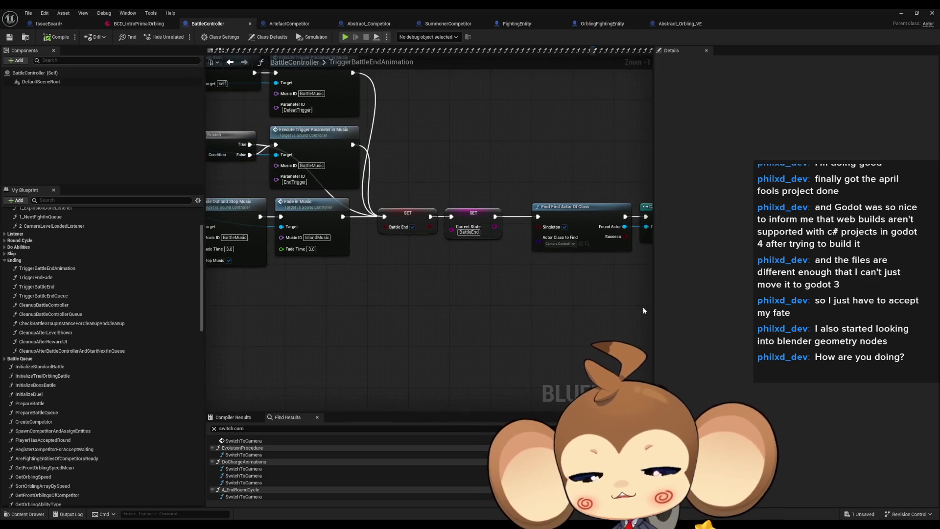
scroll(613, 303, down, 3)
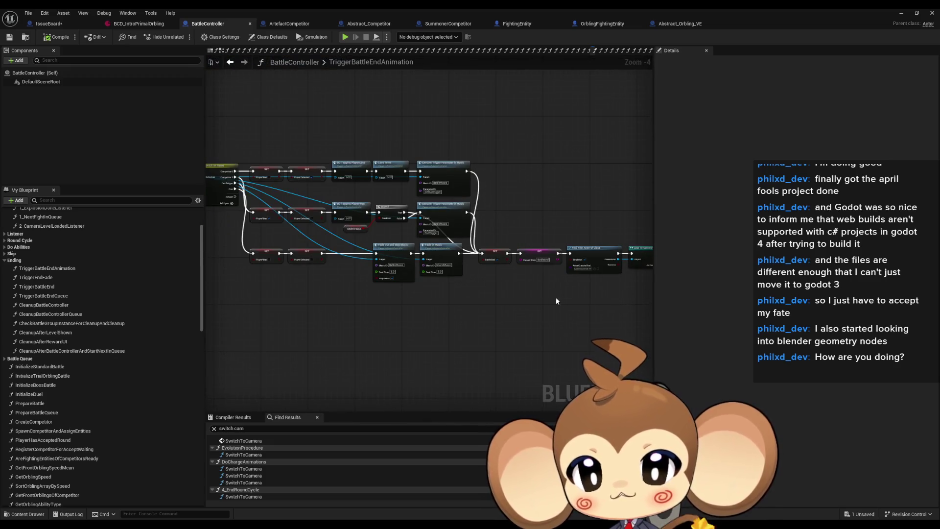
drag(372, 162, 461, 289)
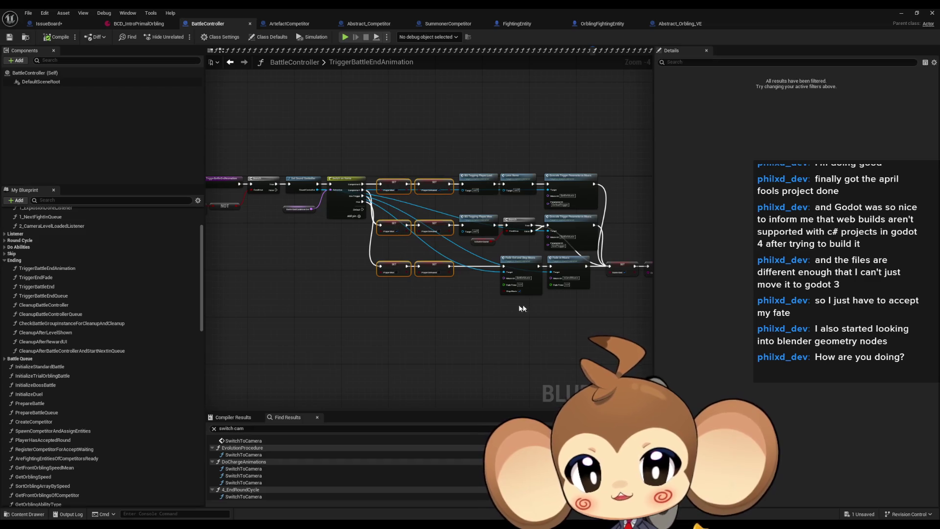
scroll(584, 307, up, 1)
click(565, 236)
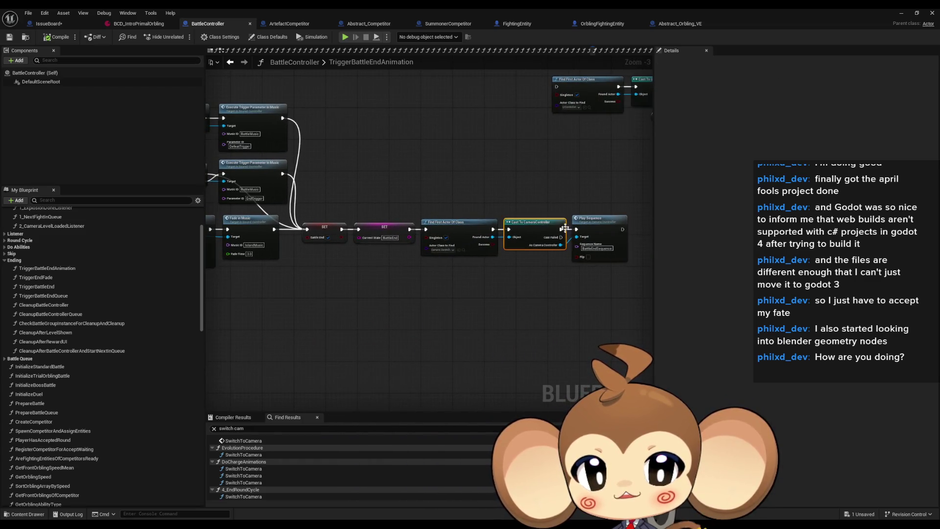
click(575, 237)
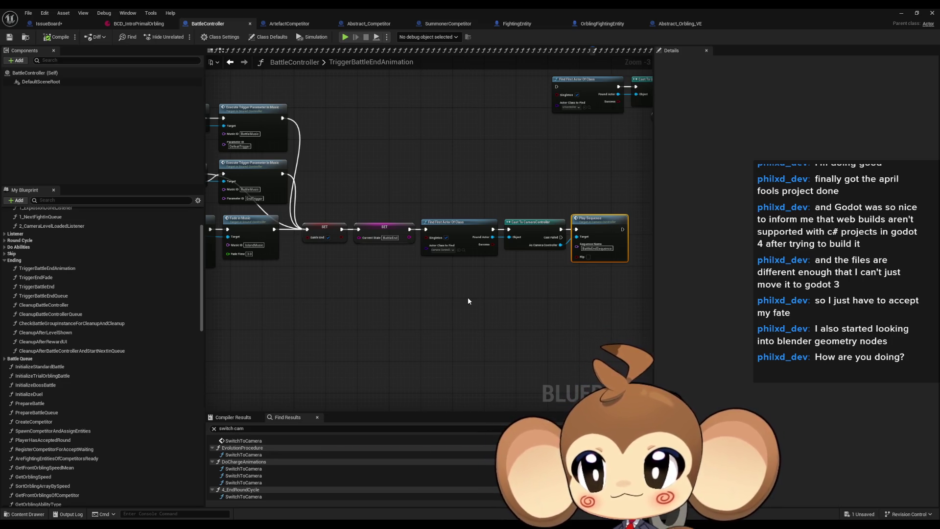
- In IssueBoard, select the 'when lose' note and then the five player-damage notes
click(47, 23)
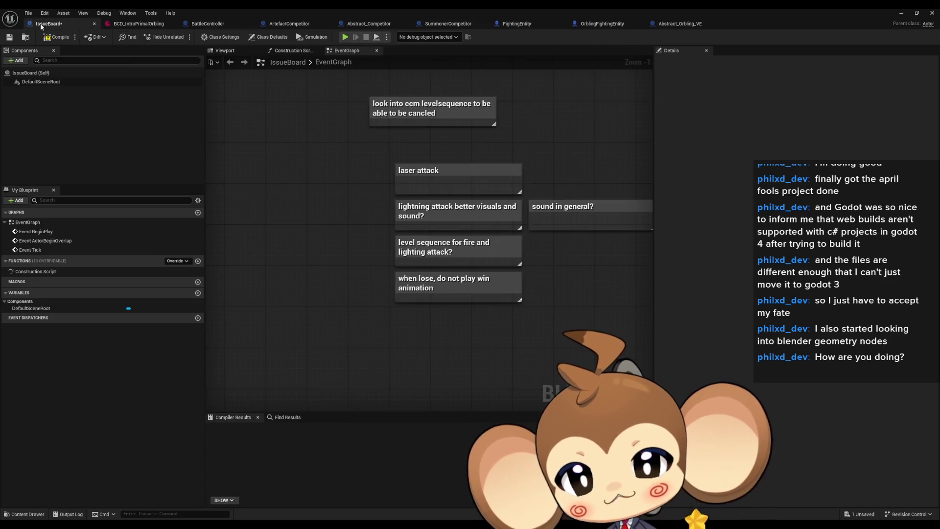
click(351, 291)
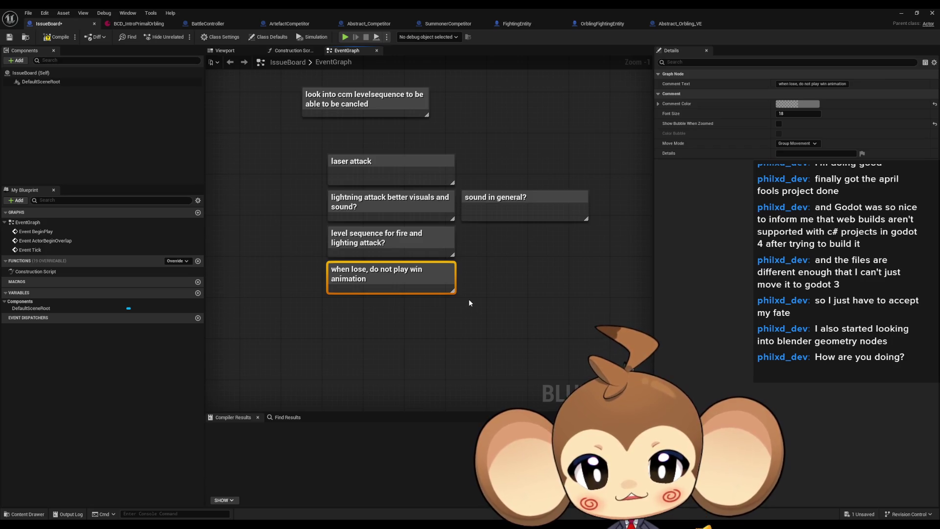
scroll(469, 298, down, 3)
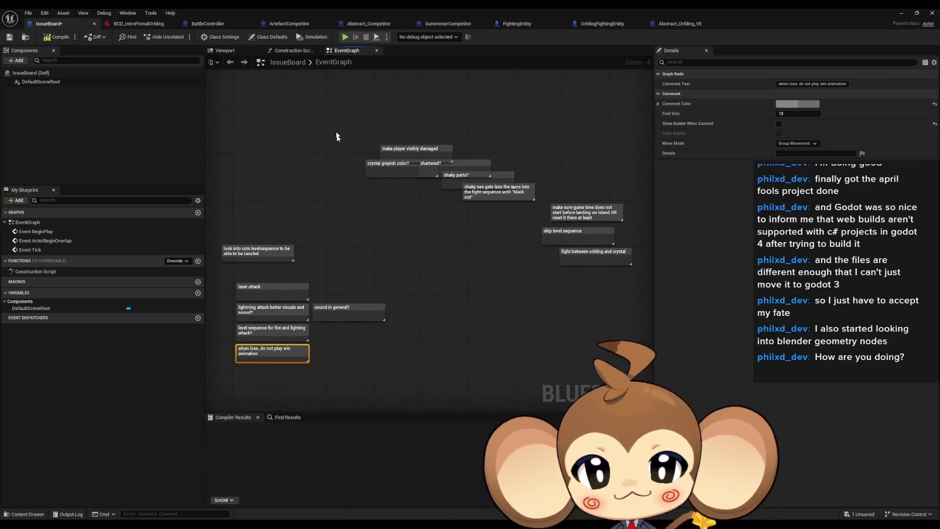
drag(336, 136, 518, 213)
scroll(388, 151, up, 4)
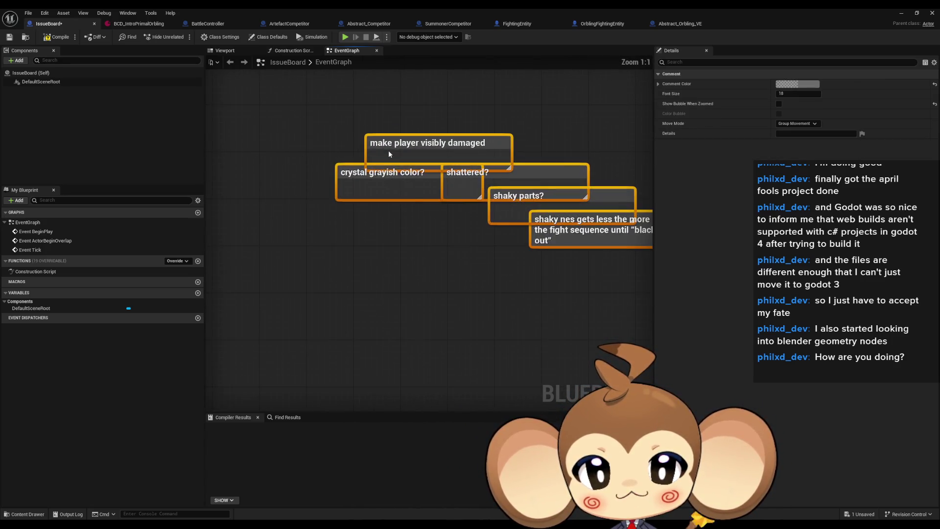
click(445, 230)
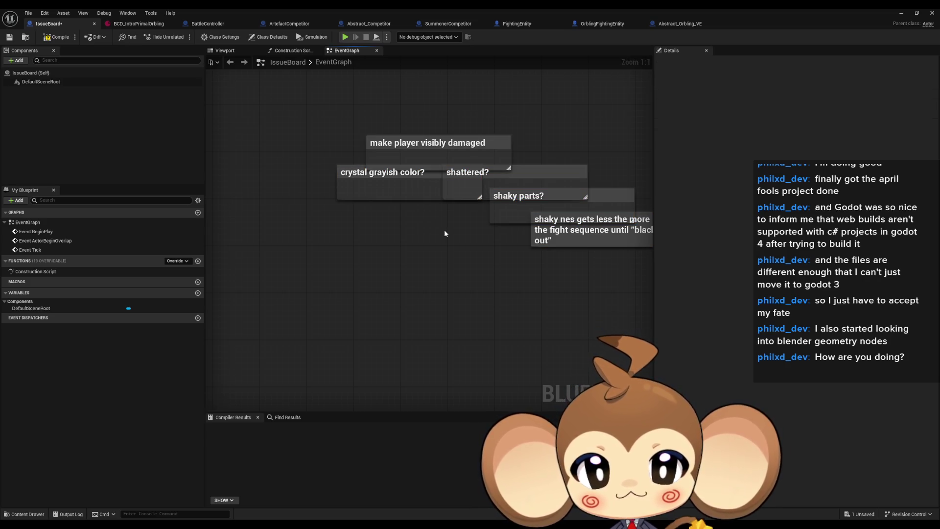
- Drag the 'when lose, do not play win animation' note up beside the player-damage notes
scroll(407, 230, down, 5)
scroll(391, 305, up, 2)
mouse_move(360, 363)
mouse_down()
mouse_move(436, 89)
mouse_move(435, 98)
mouse_up()
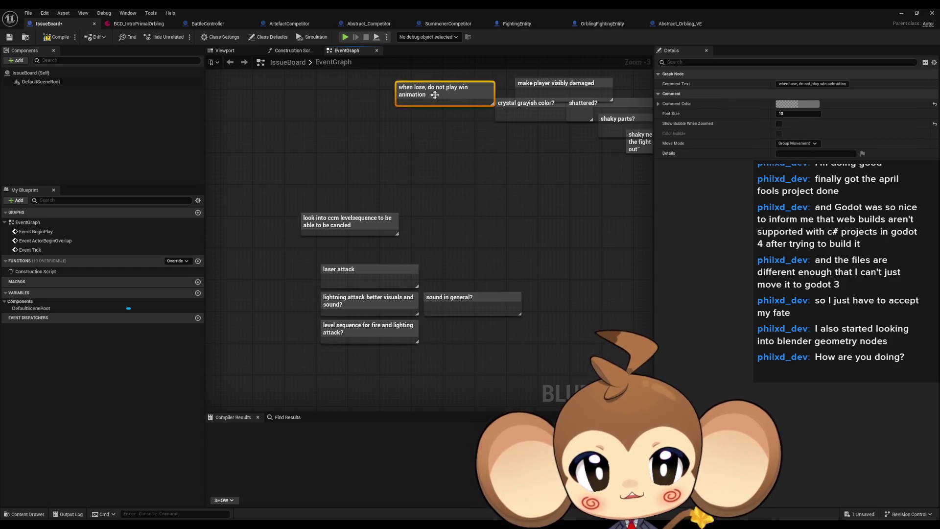
click(547, 209)
drag(548, 209, 491, 237)
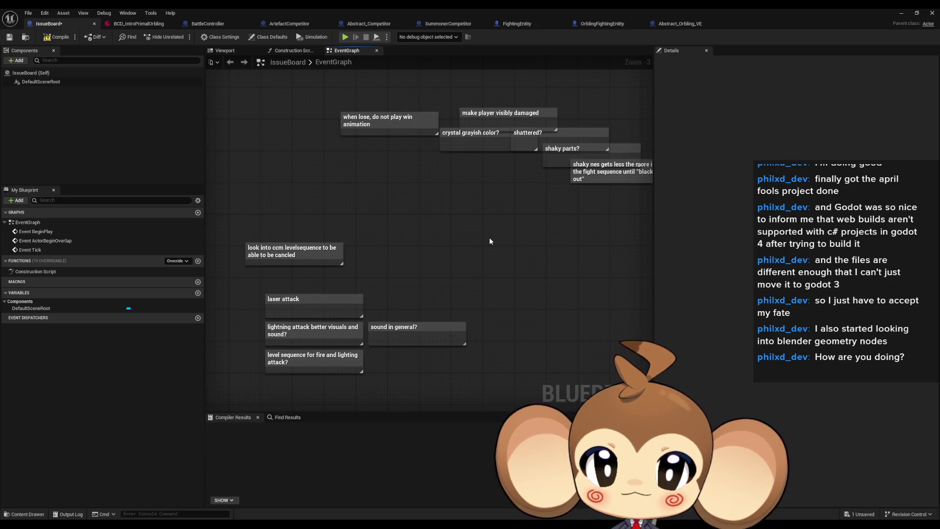
mouse_move(490, 241)
mouse_down()
mouse_move(279, 263)
mouse_move(220, 252)
mouse_move(262, 143)
mouse_move(493, 136)
mouse_move(549, 168)
mouse_up()
- Review the note layout, selecting the ccm levelsequence note and checking the win animation note's placement
scroll(548, 168, down, 1)
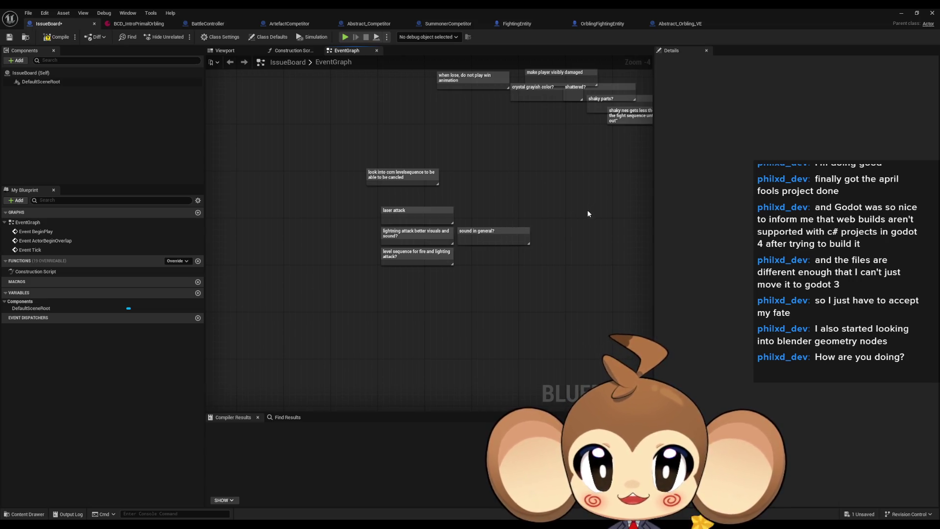
scroll(509, 162, up, 3)
drag(256, 132, 441, 205)
click(443, 206)
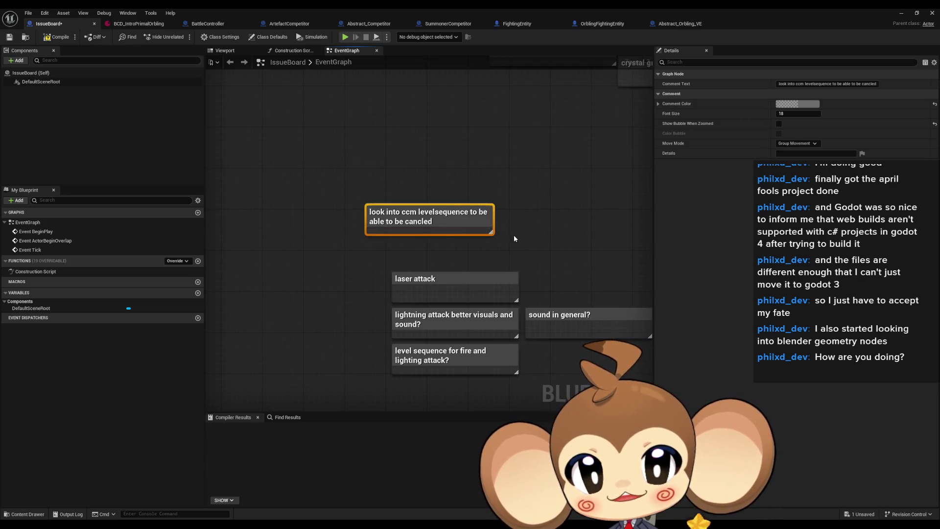
click(501, 161)
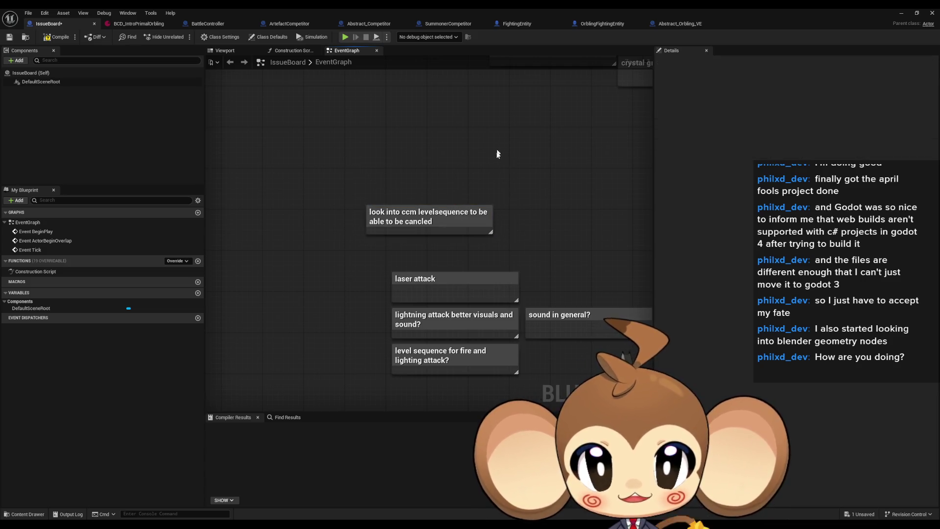
scroll(501, 165, down, 2)
mouse_move(501, 138)
mouse_down()
mouse_move(483, 161)
mouse_move(427, 151)
mouse_up()
click(432, 161)
mouse_move(516, 213)
mouse_down()
mouse_move(462, 251)
mouse_move(344, 258)
mouse_move(432, 250)
mouse_up()
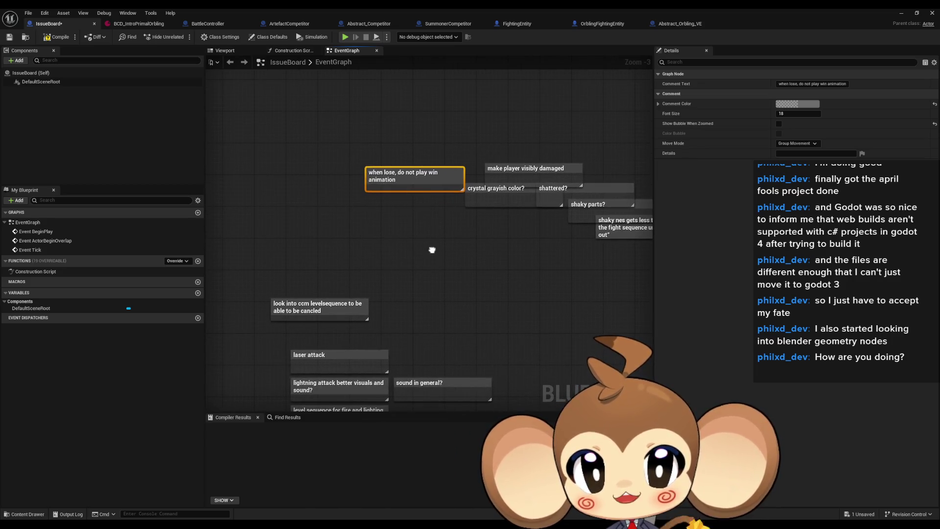
click(505, 279)
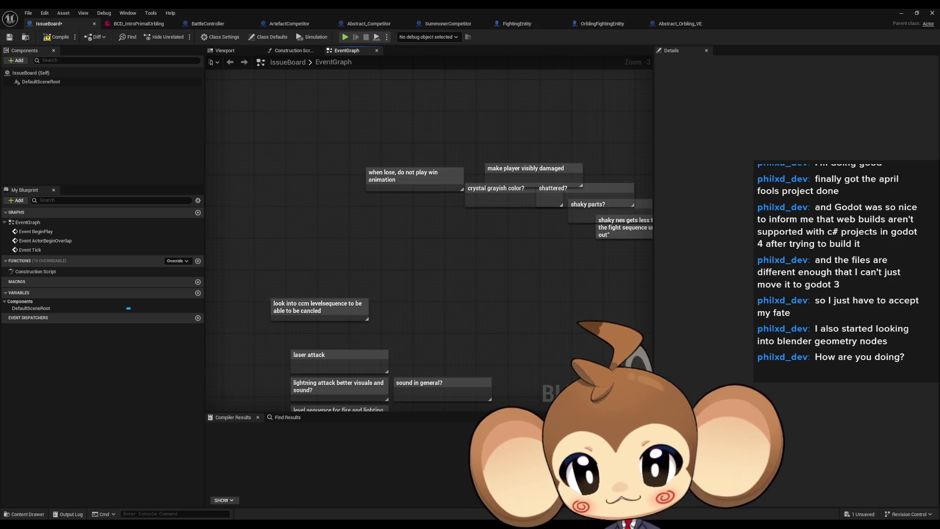
mouse_move(240, 524)
click(286, 498)
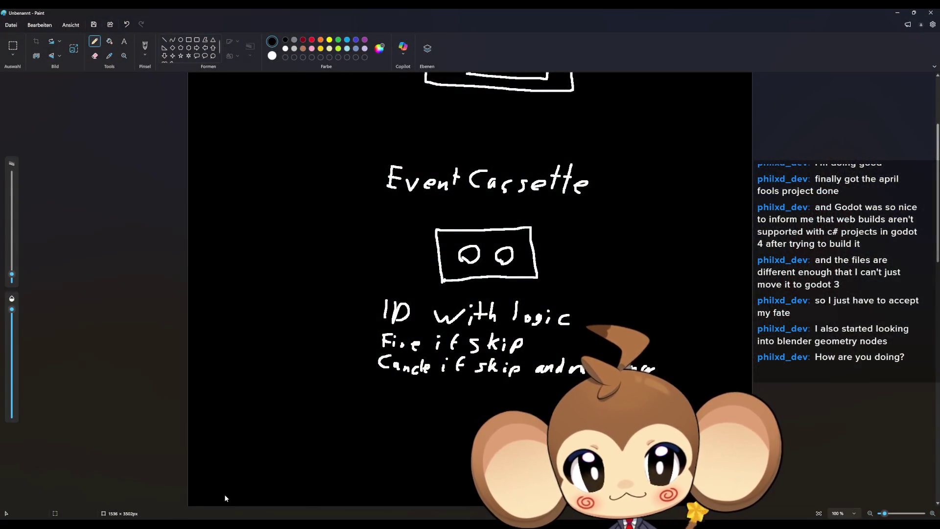
scroll(382, 343, up, 3)
scroll(381, 361, down, 4)
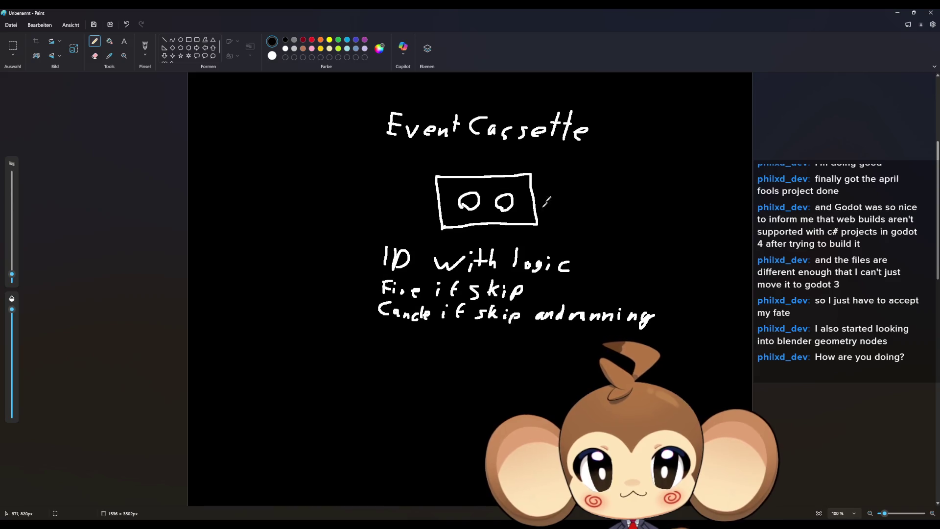
scroll(475, 205, up, 4)
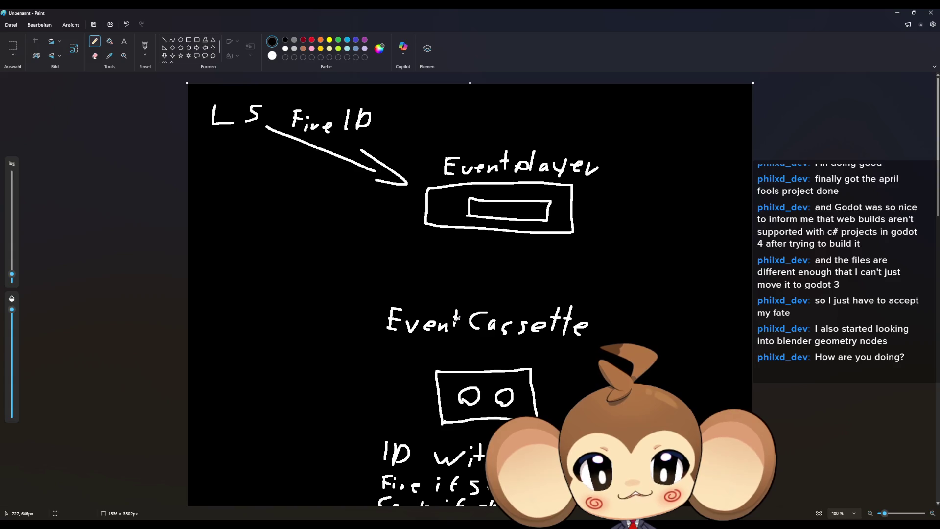
scroll(457, 317, down, 1)
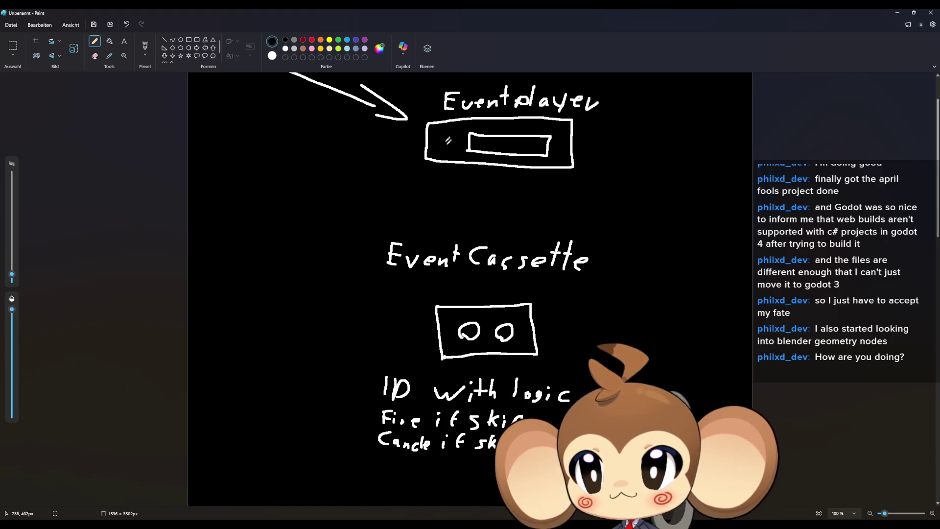
click(897, 13)
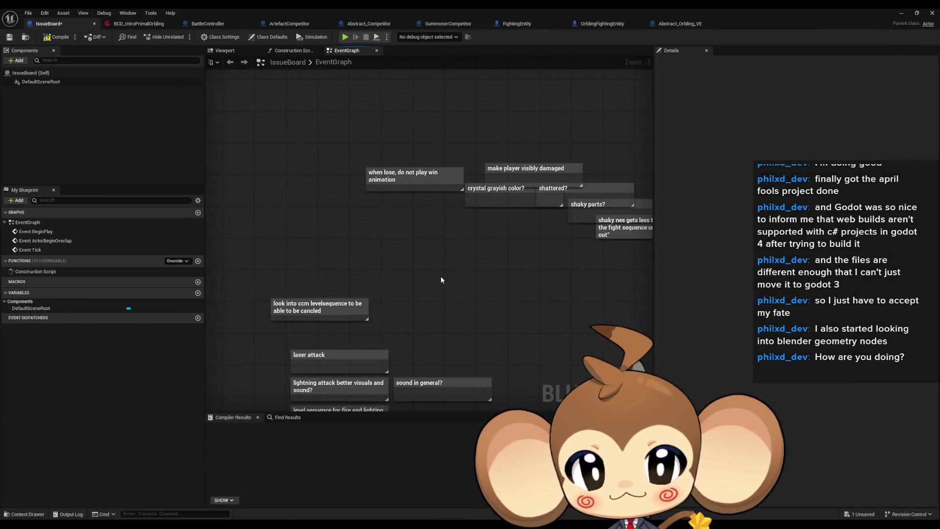
drag(525, 279, 412, 304)
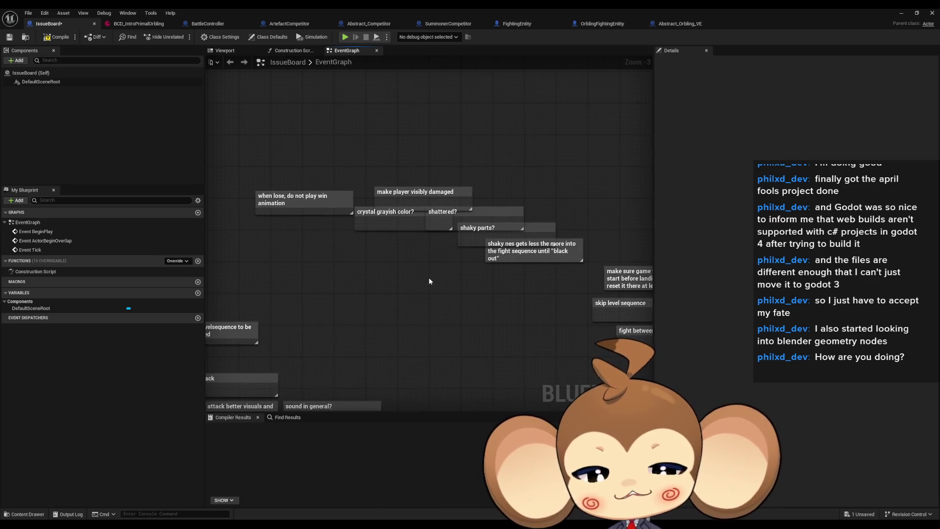